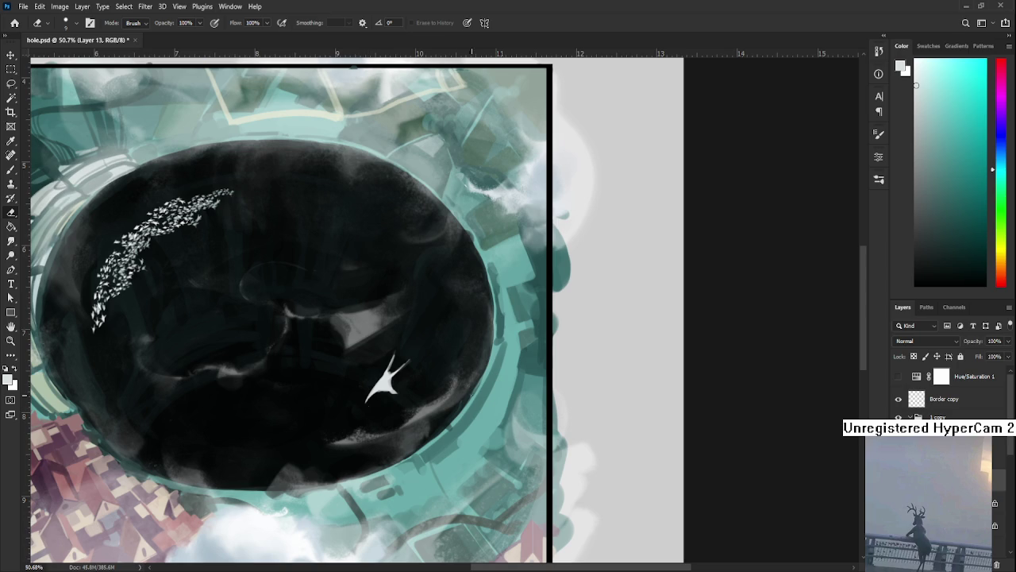
Step: Sample white, repaint the creature's shape, and erase a small dark dot inside it
key("b")
left_click(387, 378)
left_click_drag(386, 378, 391, 384)
key("e")
left_click_drag(391, 387, 393, 382)
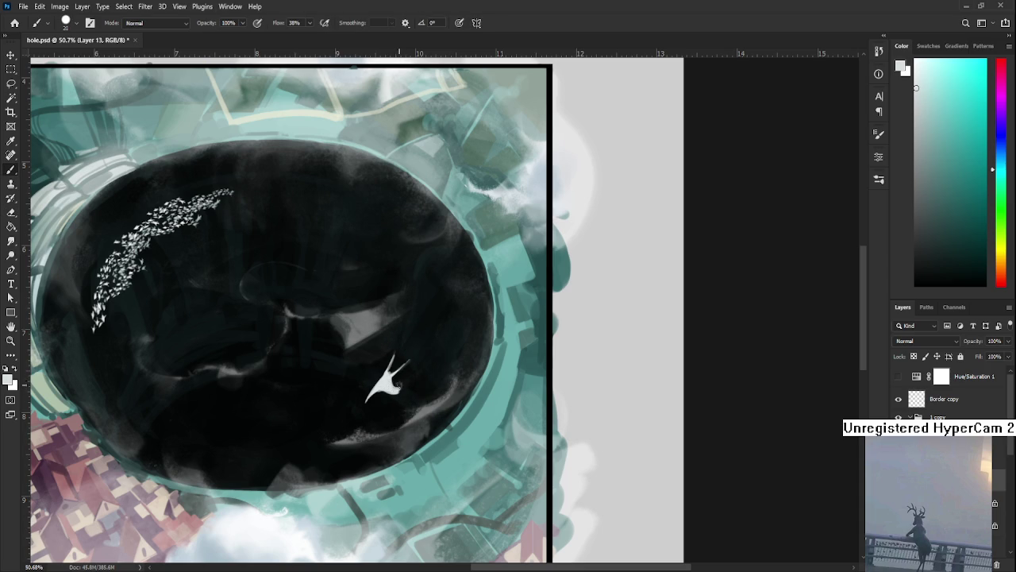
left_click(396, 384)
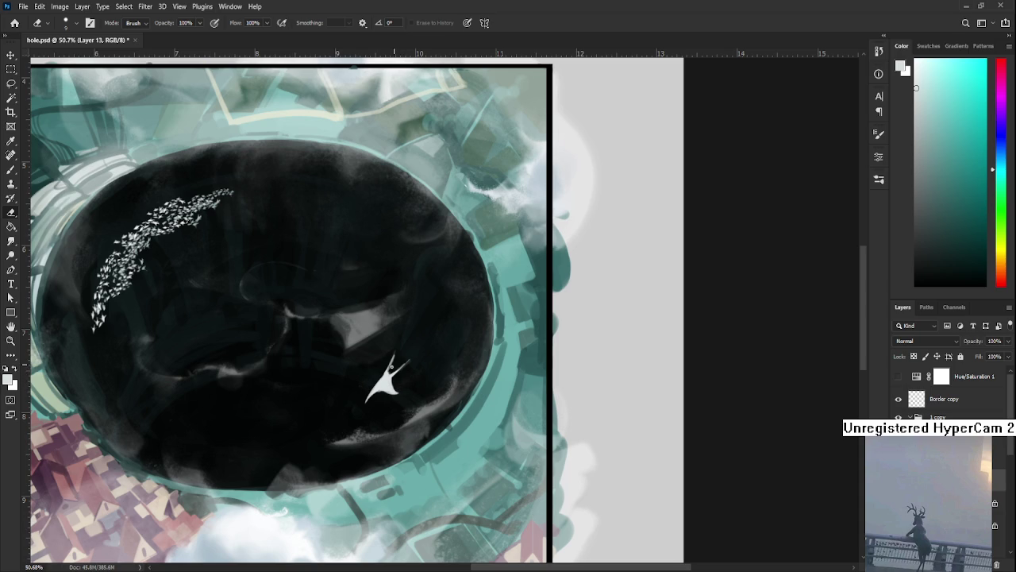
Step: Trim the creature's wing tips and slice a sliver off its edge with the eraser
left_click_drag(392, 358, 395, 355)
left_click_drag(387, 366, 396, 368)
left_click_drag(407, 365, 409, 397)
left_click_drag(381, 432, 379, 412)
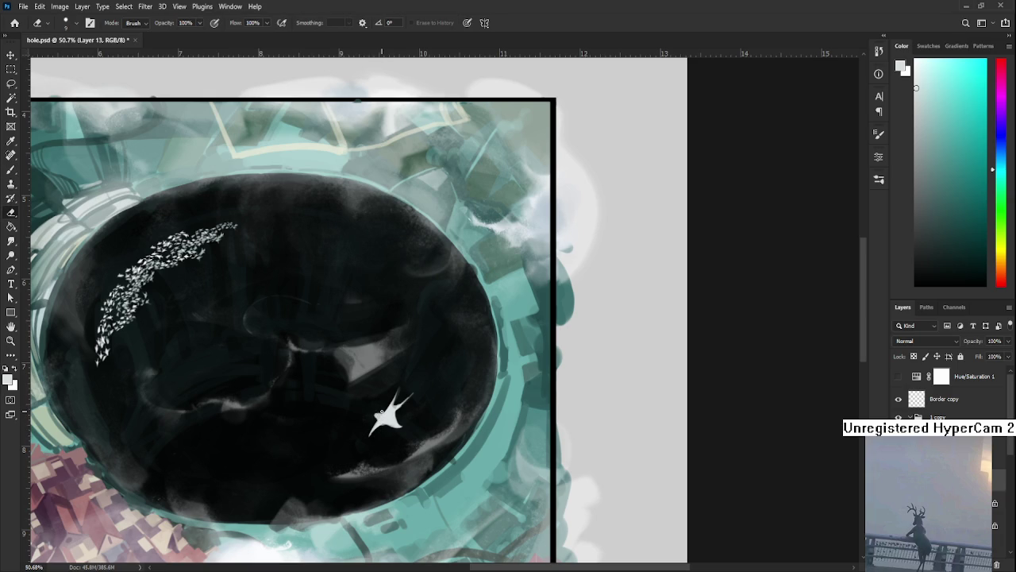
key("b")
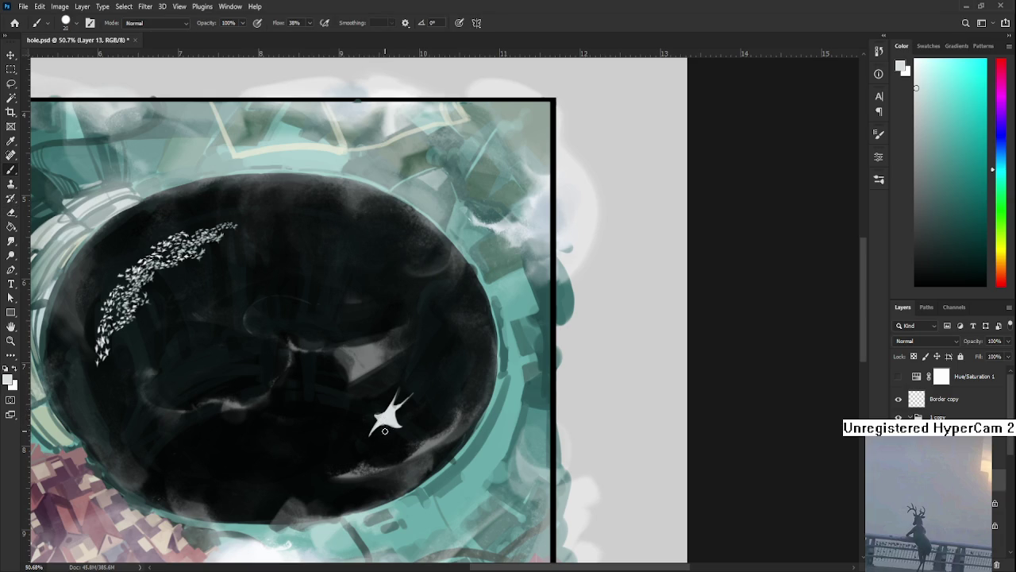
key("e")
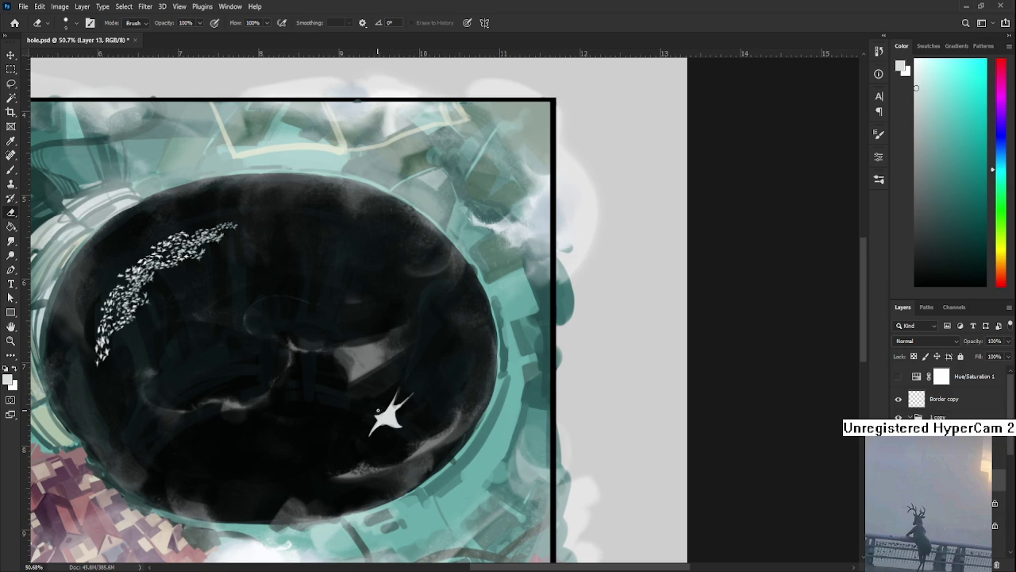
key("b")
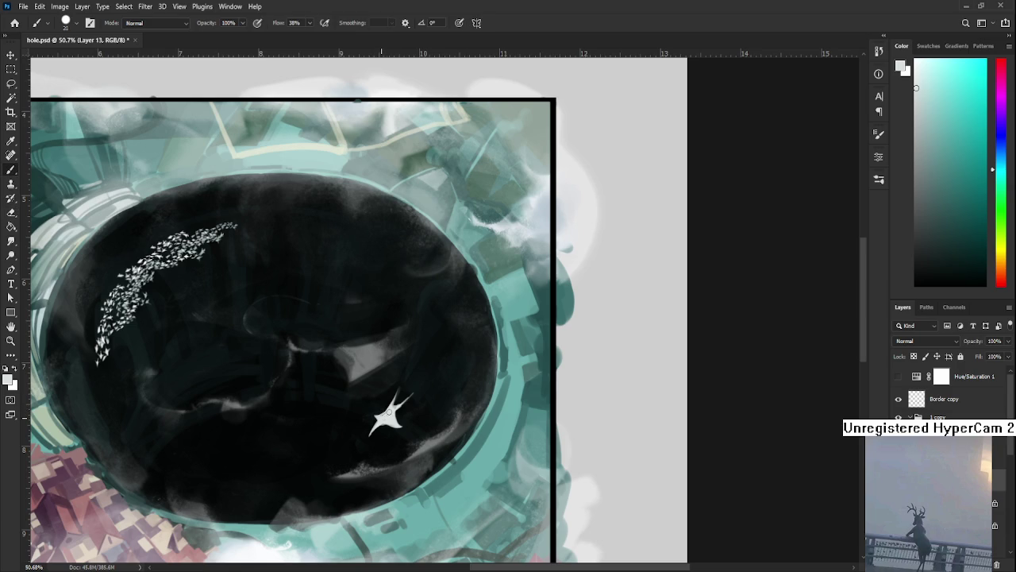
key("e")
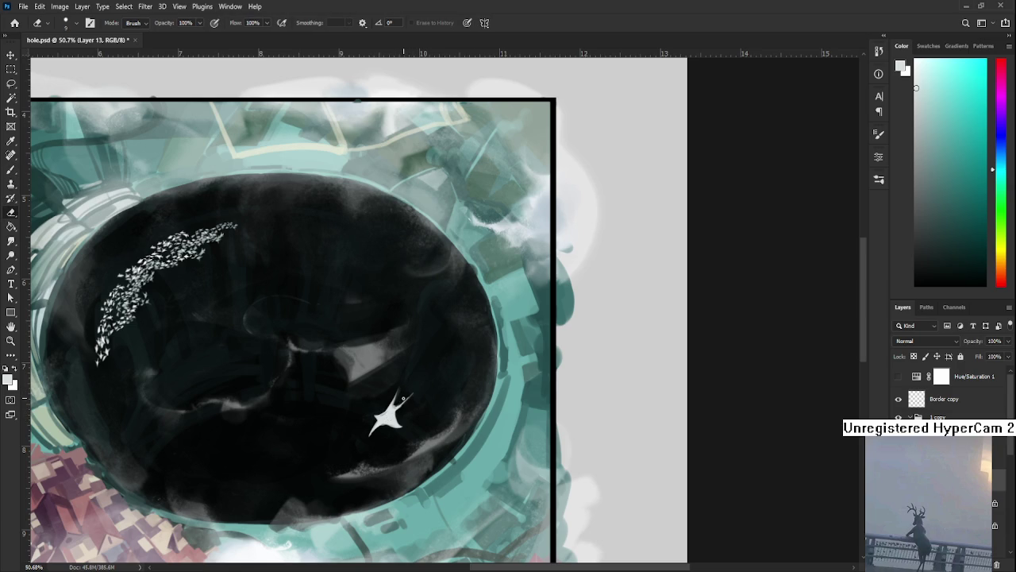
Step: Paint a thin white forked spike from the creature's upper-right arm, rotating the view about 25°
key("b")
left_click_drag(401, 405, 410, 396)
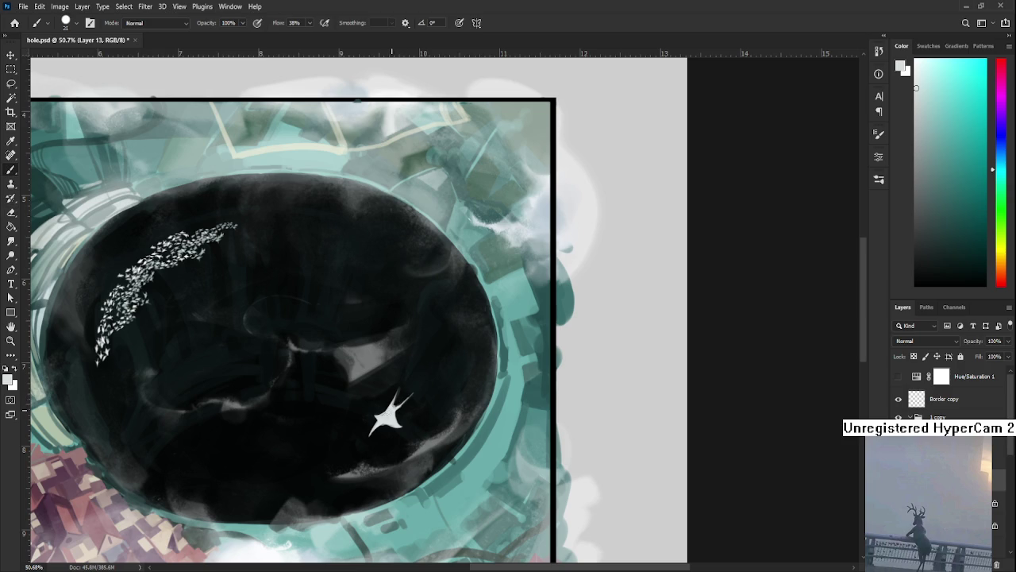
key("r")
left_click_drag(454, 199, 489, 206)
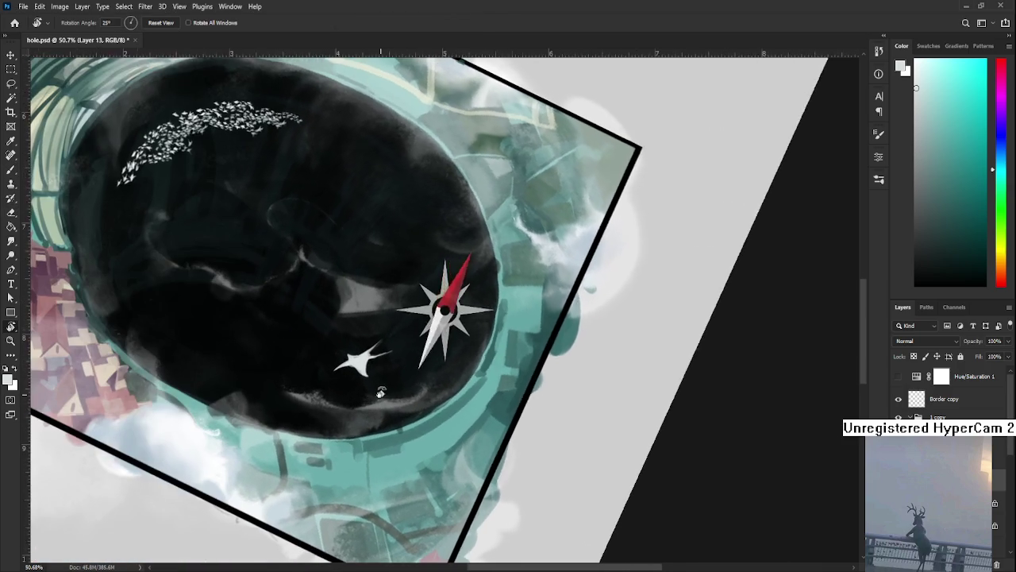
left_click(364, 357)
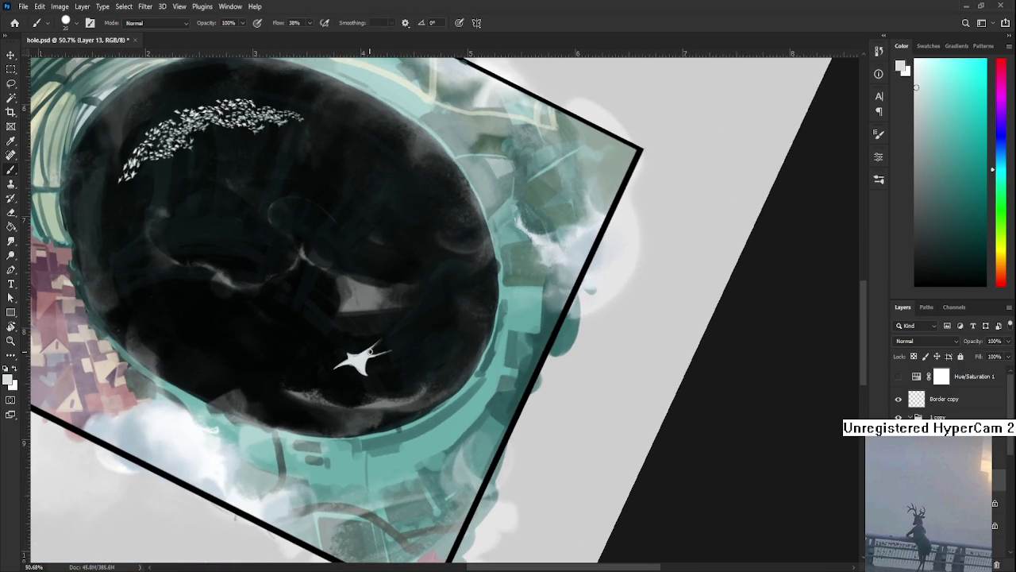
key("e")
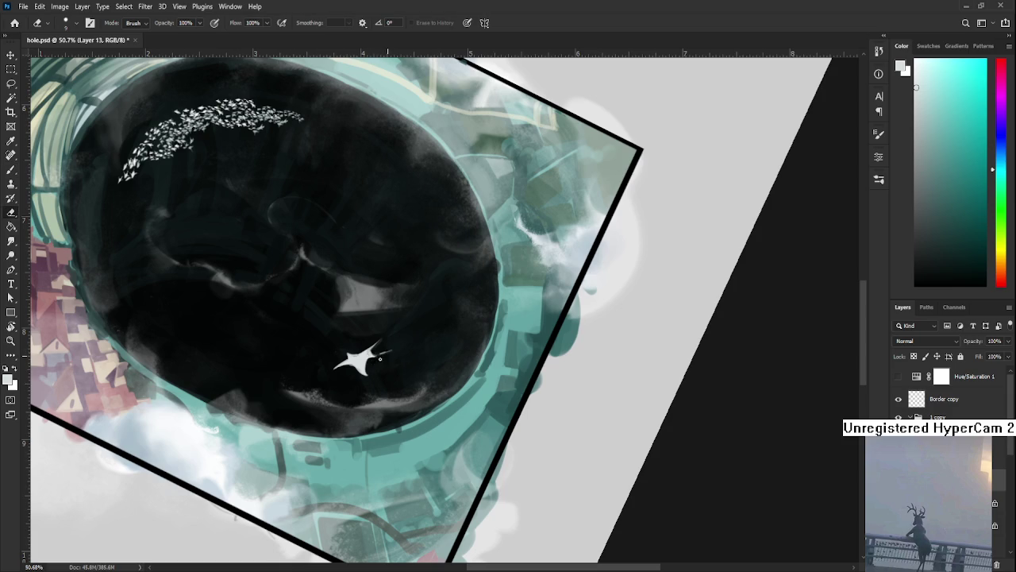
Step: Rotate the canvas view back and forth, then reset it upright showing the whole document
key("r")
left_click_drag(414, 371, 351, 358)
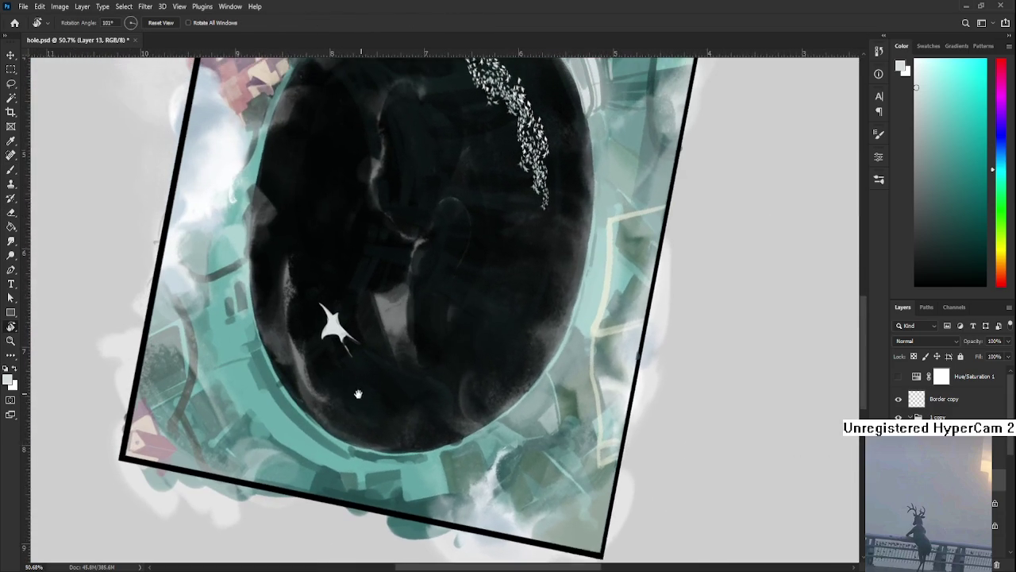
key("e")
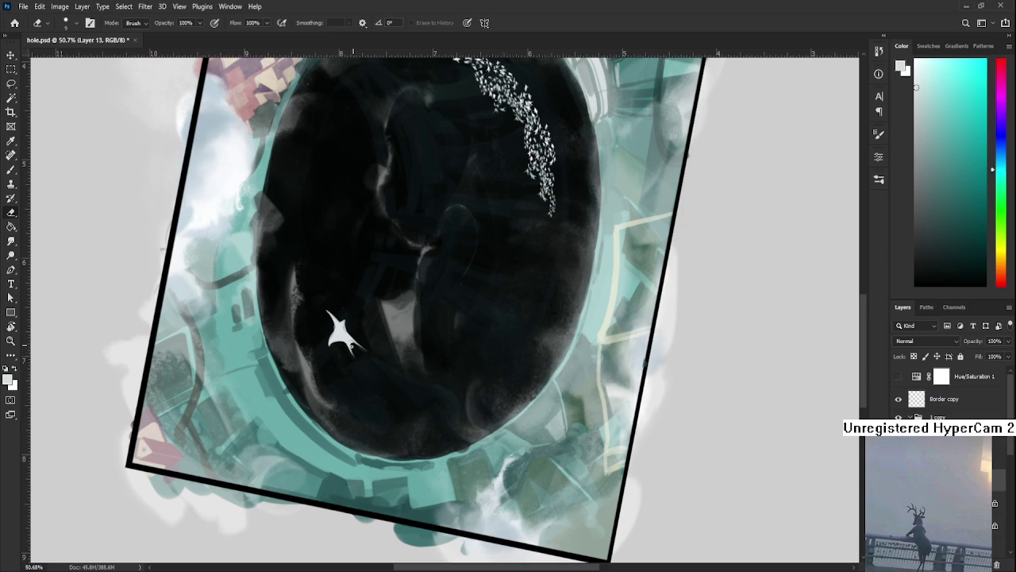
key("b")
key("r")
left_click_drag(361, 346, 471, 374)
key("Escape")
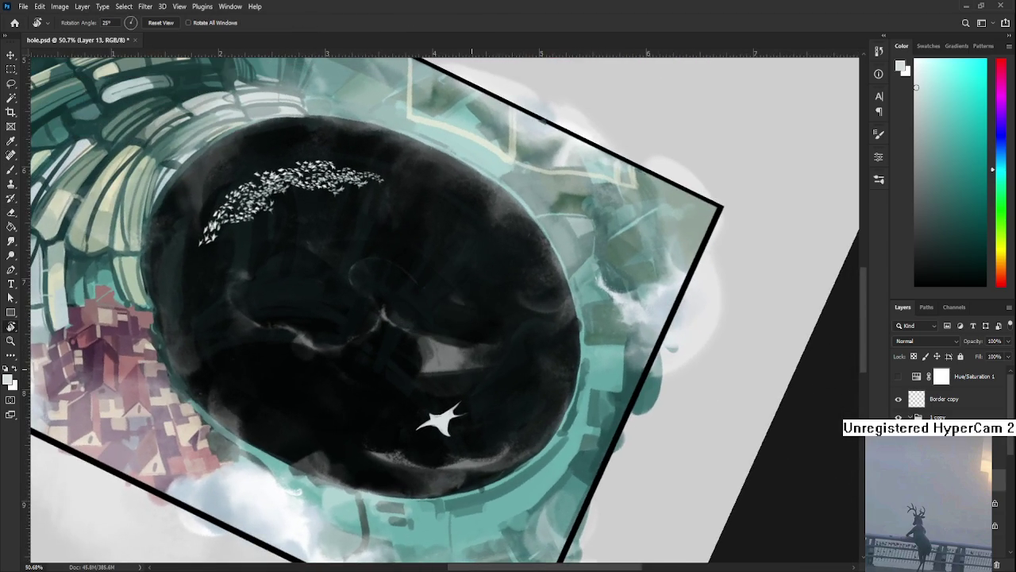
scroll(536, 425, "up", 2)
scroll(508, 429, "up", 2)
scroll(445, 441, "up", 2)
scroll(358, 456, "up", 2)
key("b")
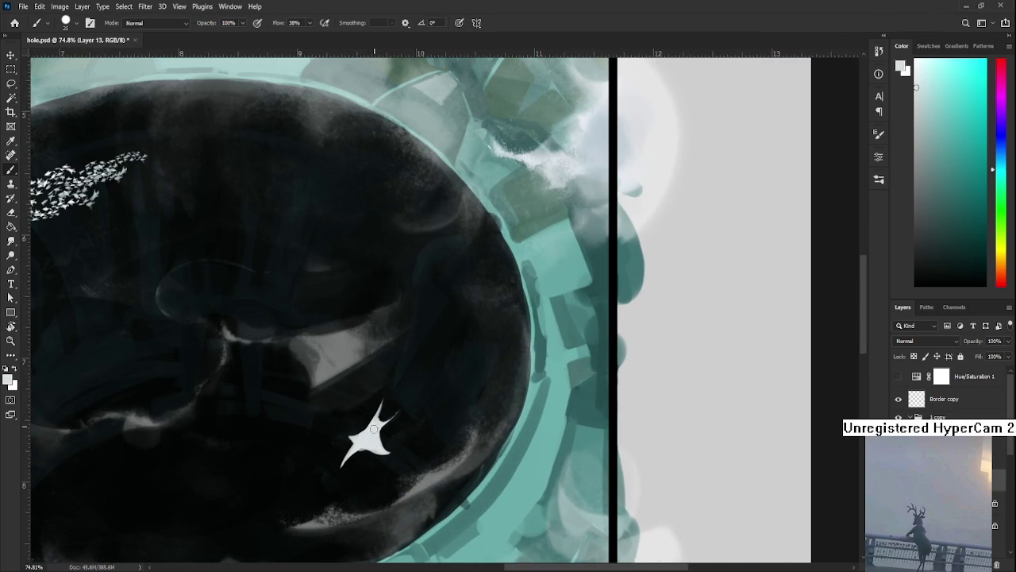
Step: Erase a small patch near the top of the creature
key("e")
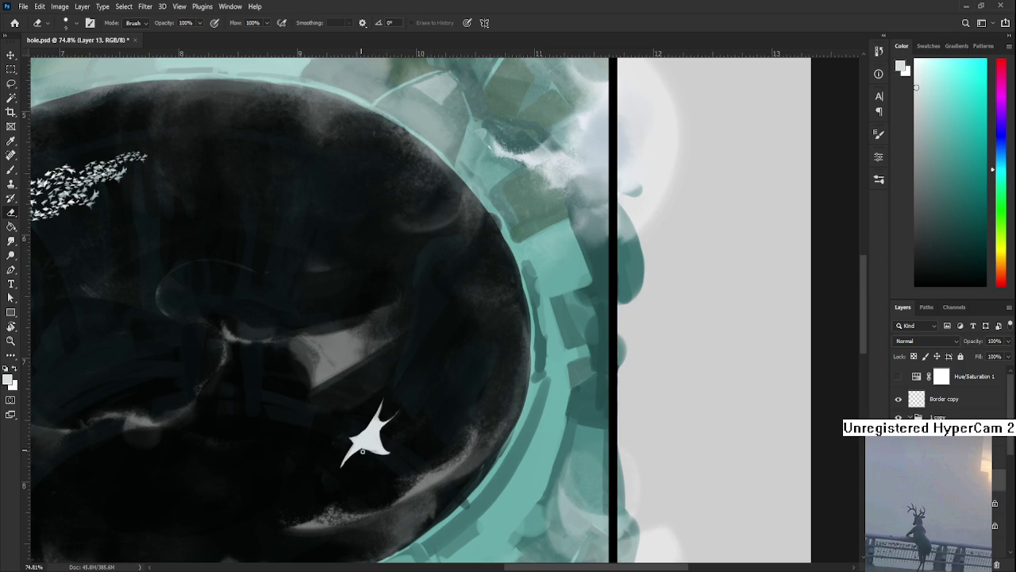
key("b")
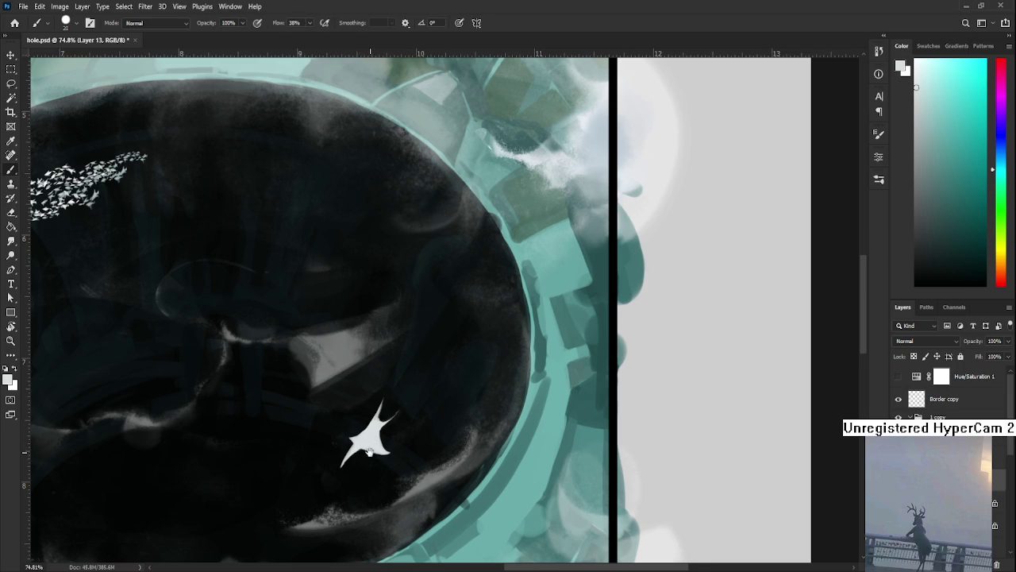
left_click_drag(370, 439, 376, 398)
key("e")
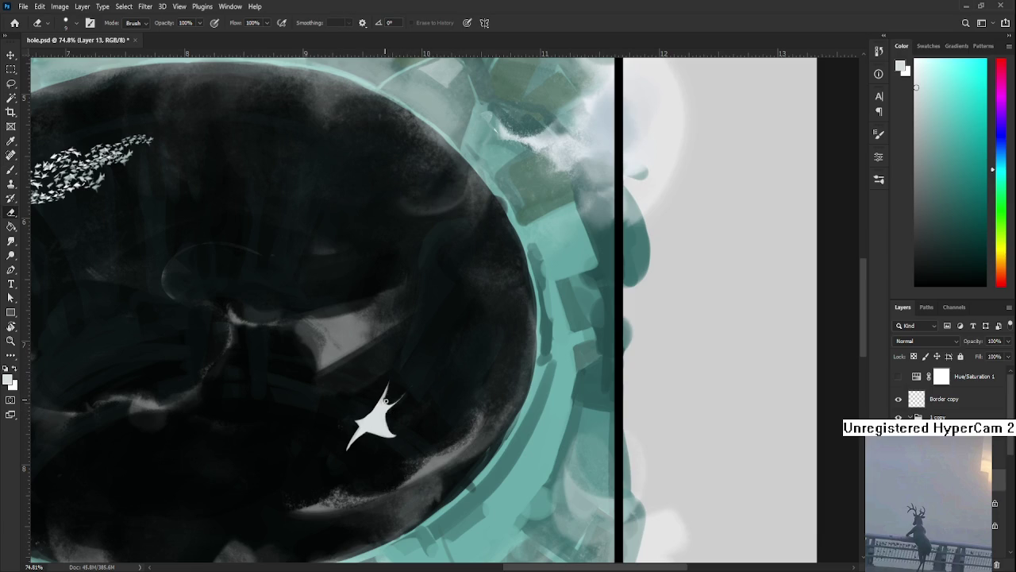
left_click(387, 400)
Step: Sample white, shrink the brush to size 8, and refine the upper spike's tip
key("b")
left_click(381, 412, "alt")
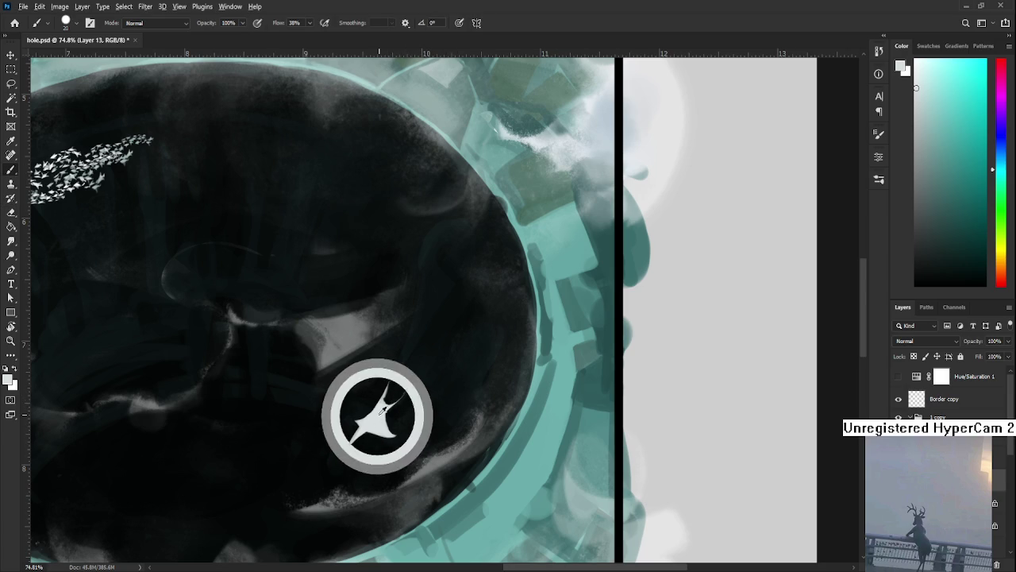
key("bracketleft")
key("bracketleft")
key("bracketleft")
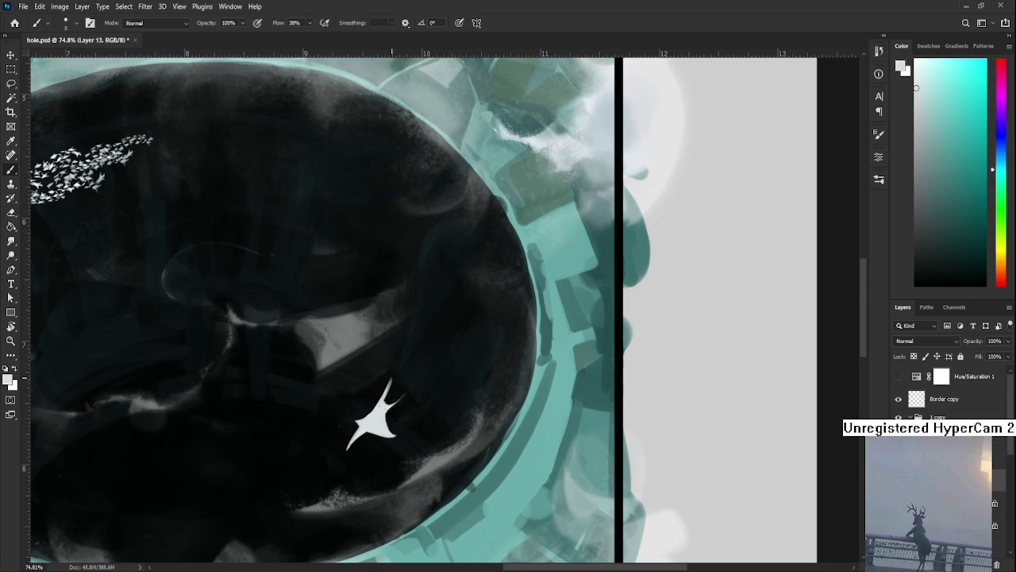
key("e")
left_click_drag(390, 389, 393, 373)
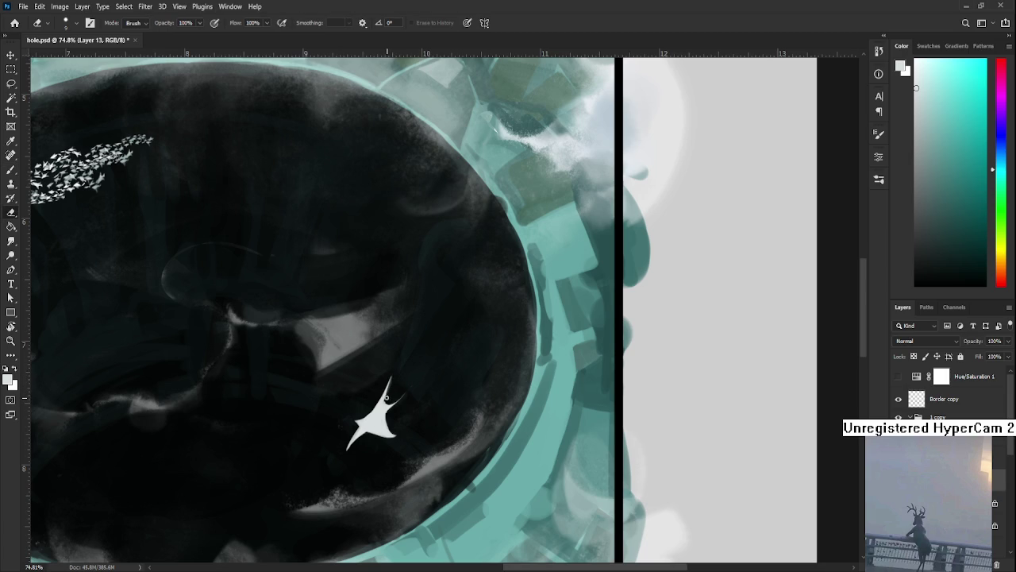
Step: Alternate brush and eraser on the spike, then rotate the view about 25° clockwise
key("b")
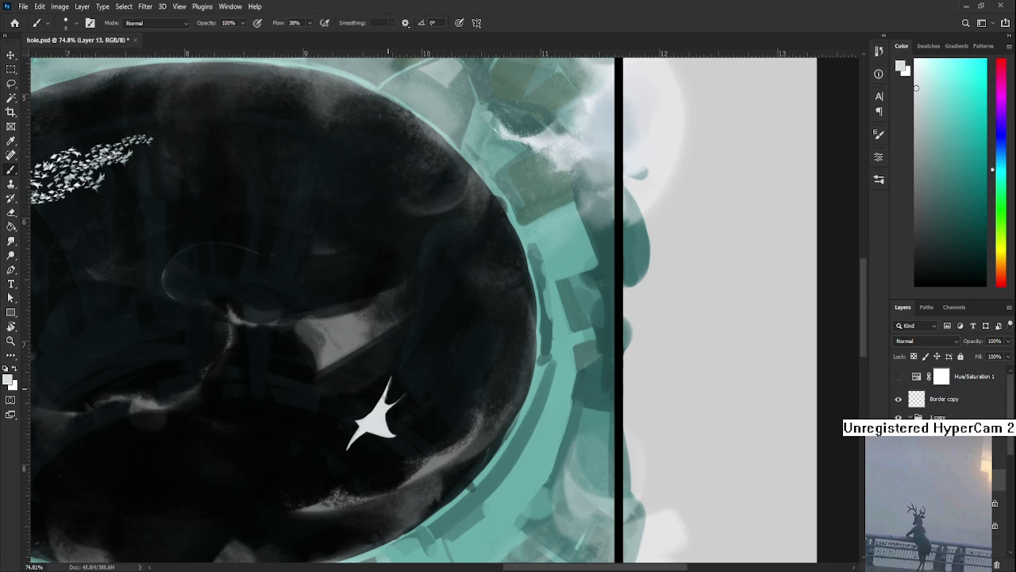
key("e")
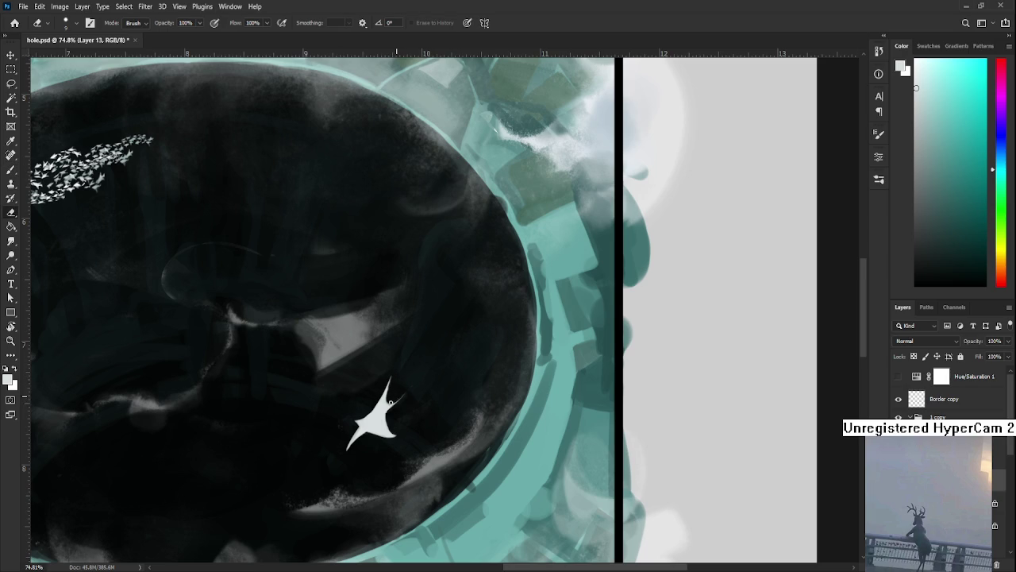
key("b")
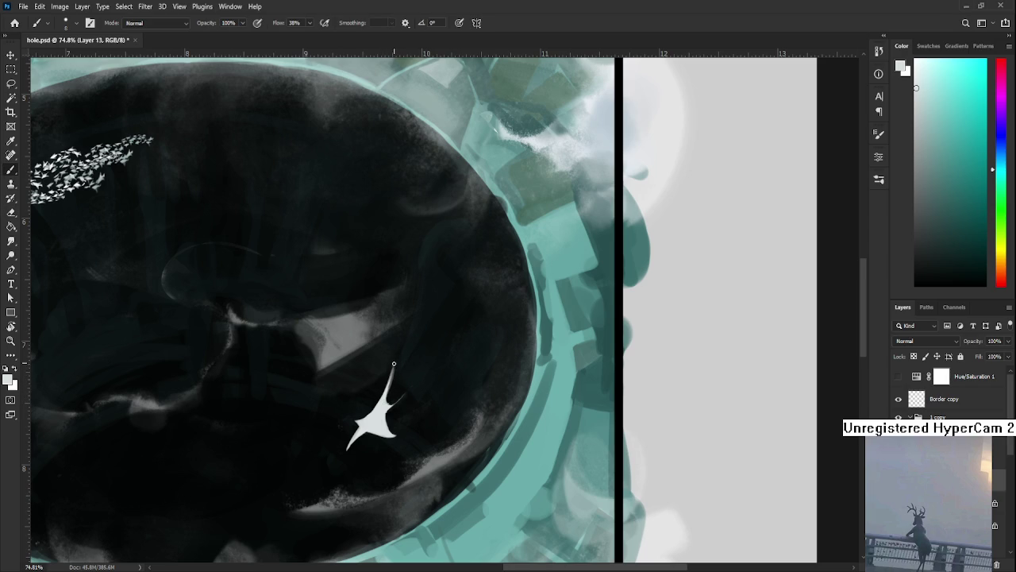
key("e")
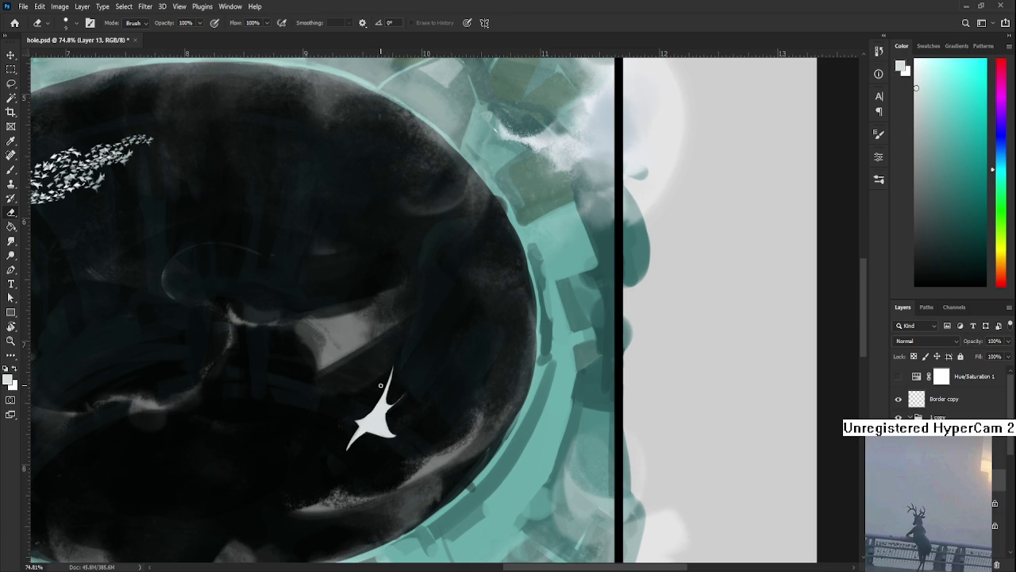
key("b")
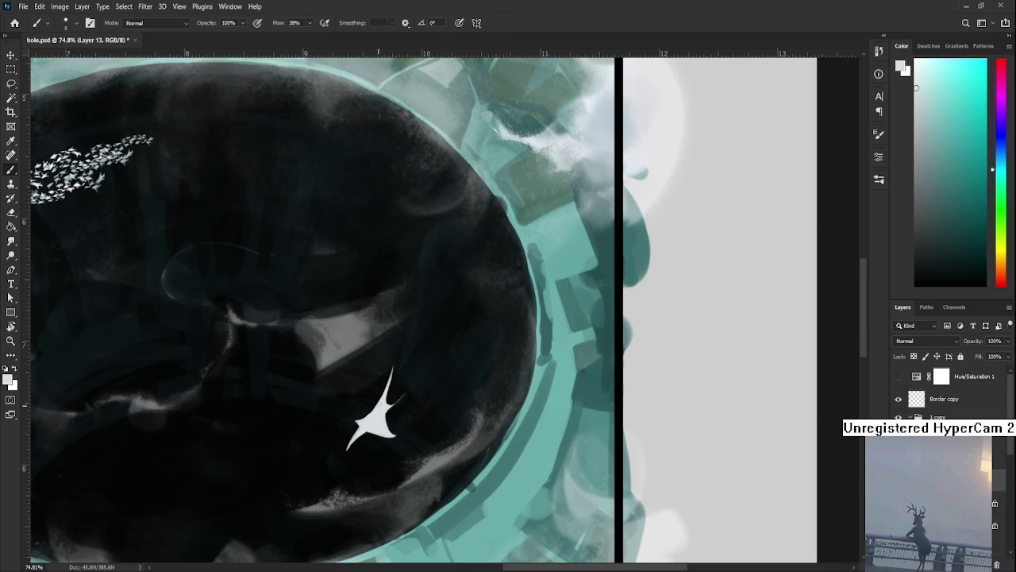
key("r")
mouse_move(432, 370)
left_mouse_down()
mouse_move(436, 361)
mouse_move(475, 407)
left_mouse_up()
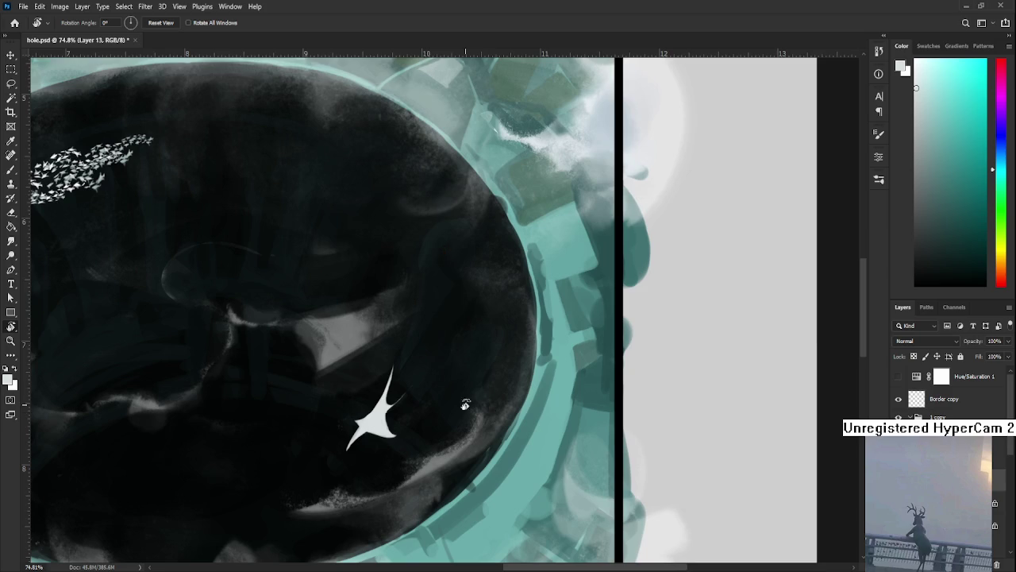
Step: Erase small bits from the star's lower-right edge, leaving a stubby projection beside the spike
left_click(468, 407)
key("e")
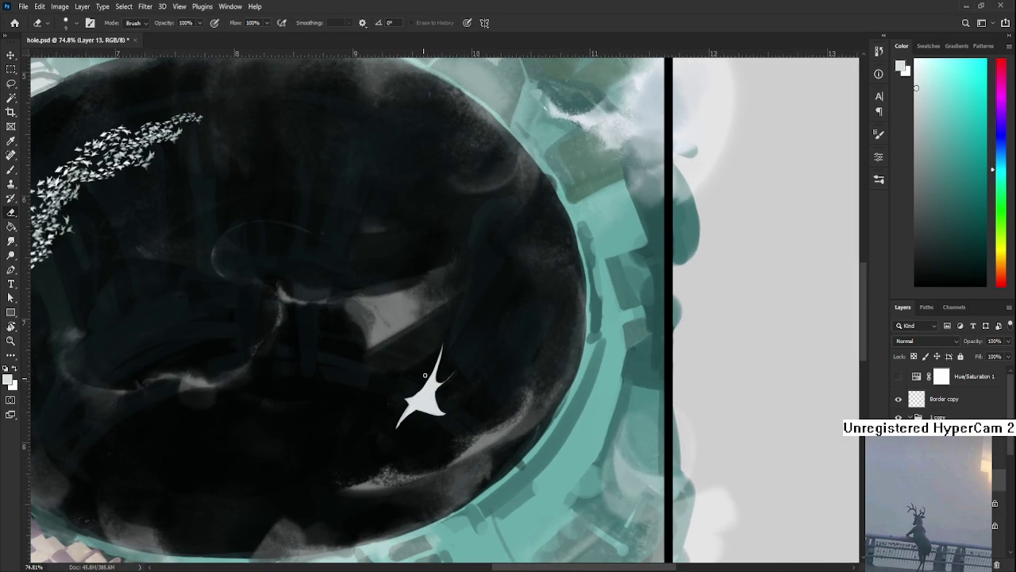
key("b")
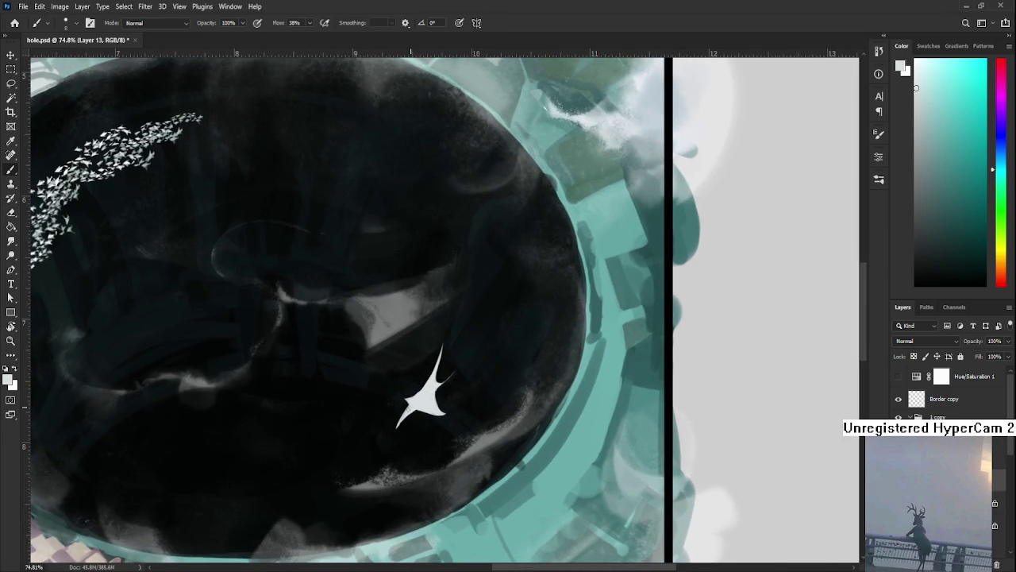
key("e")
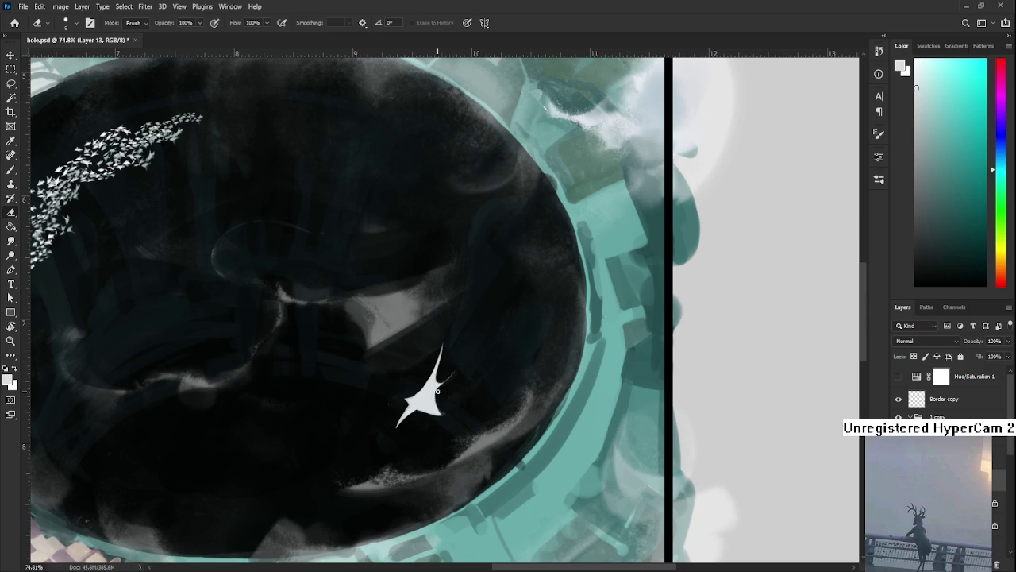
left_click_drag(437, 407, 445, 401)
key("b")
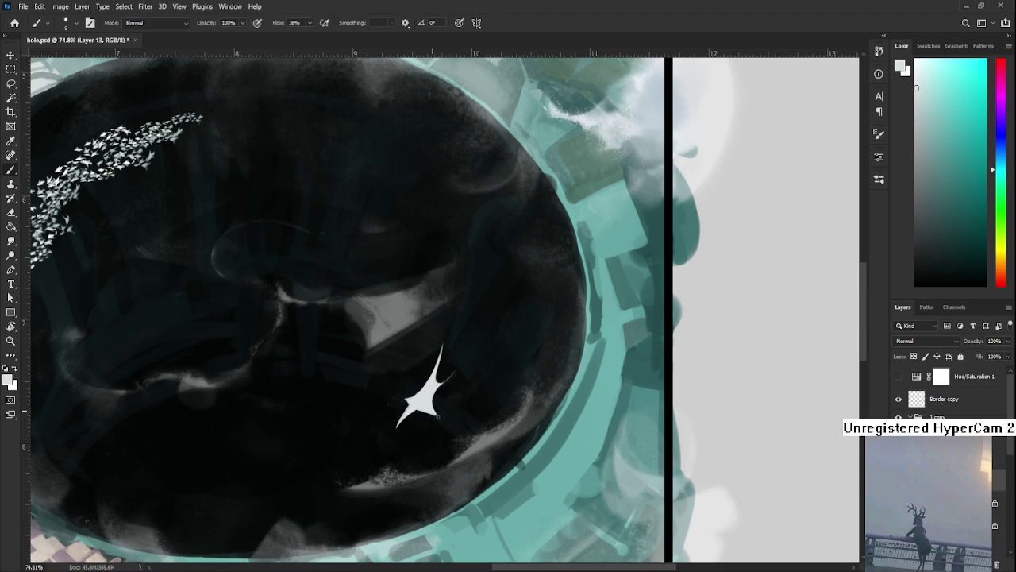
key("e")
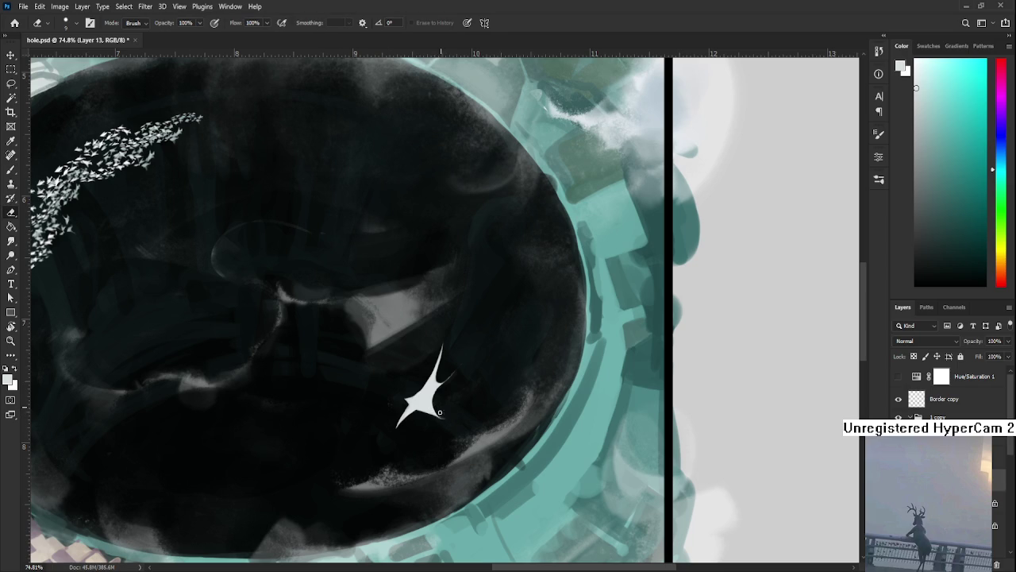
key("b")
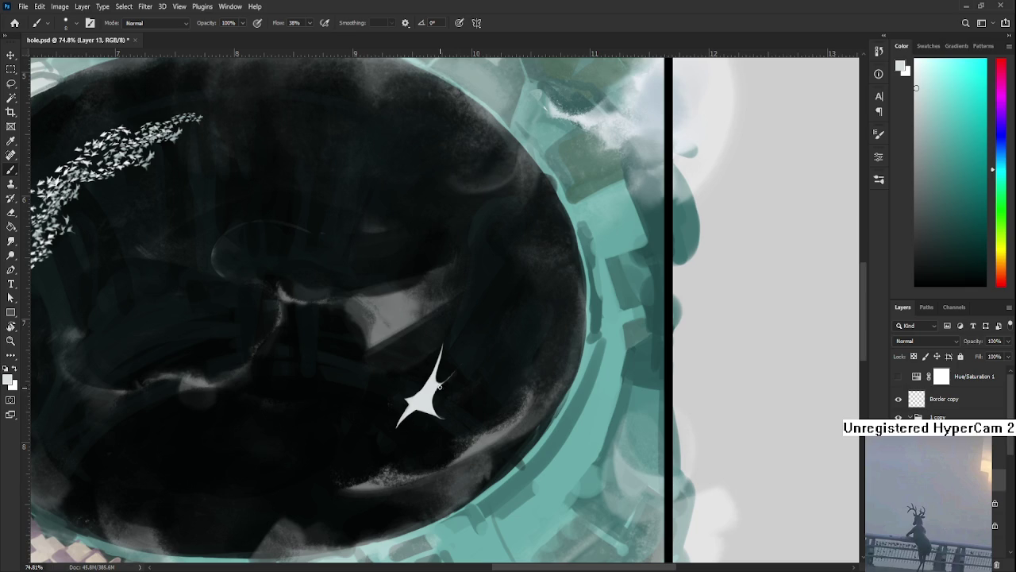
left_click_drag(424, 367, 429, 383)
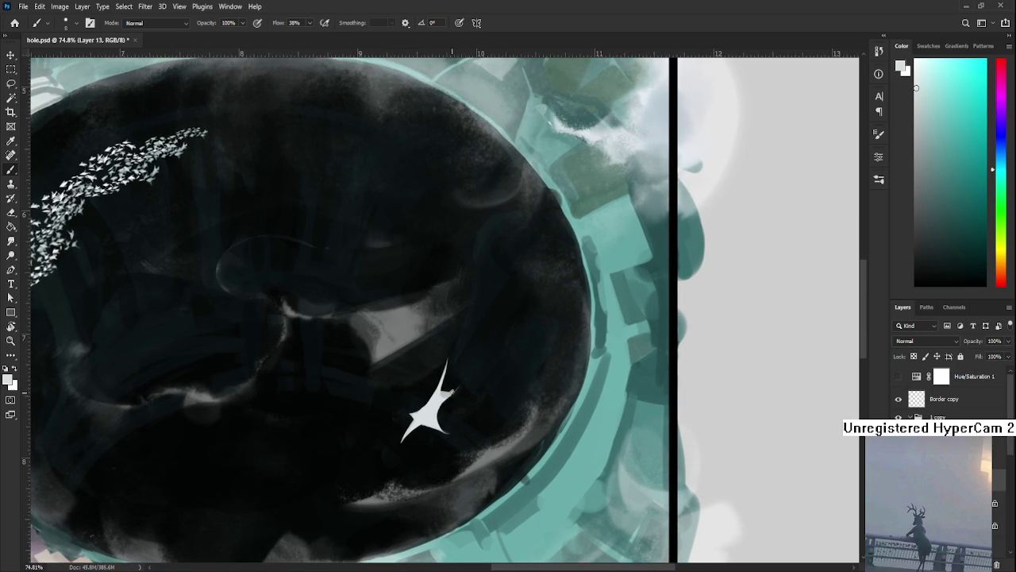
key("e")
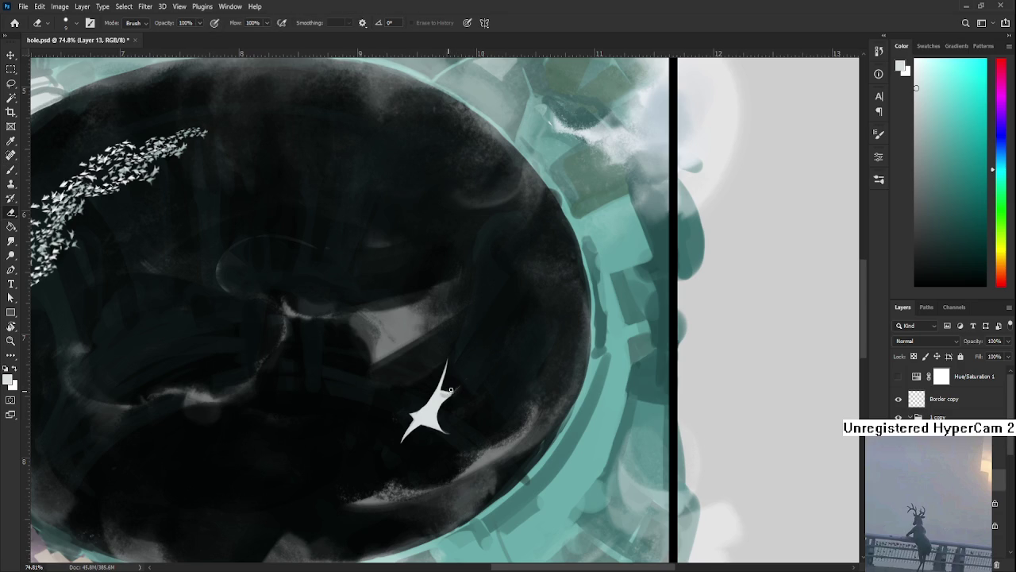
key("b")
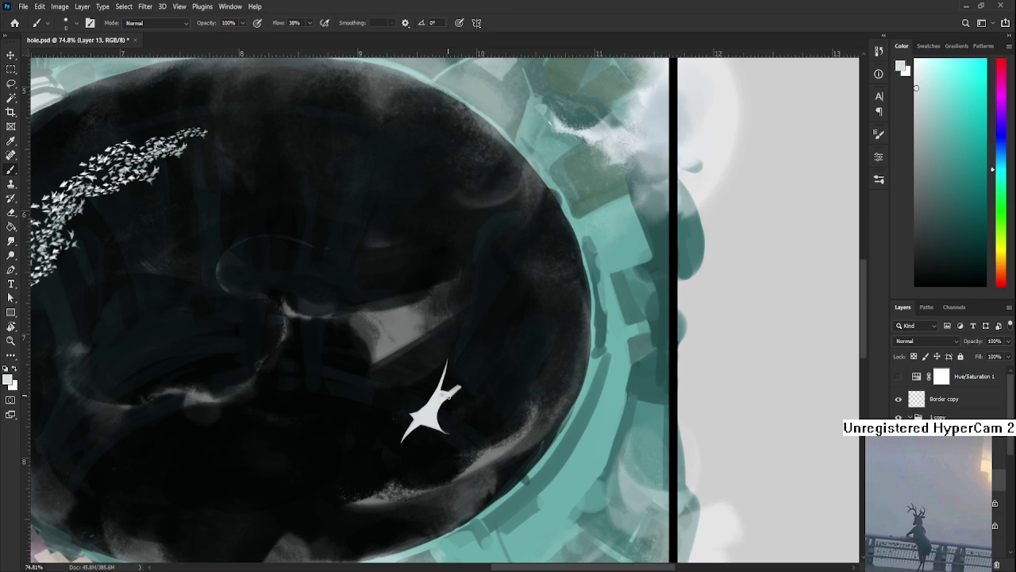
key("e")
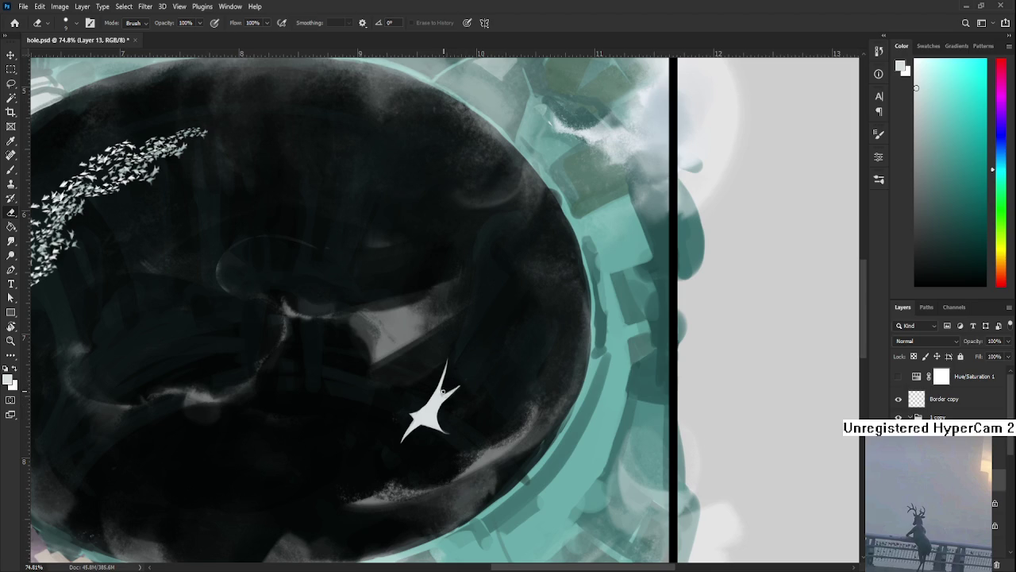
Step: Erase the white star's body and right arm thinner, briefly overviewing the whole painting
scroll(459, 418, "down", 2)
scroll(459, 417, "up", 1)
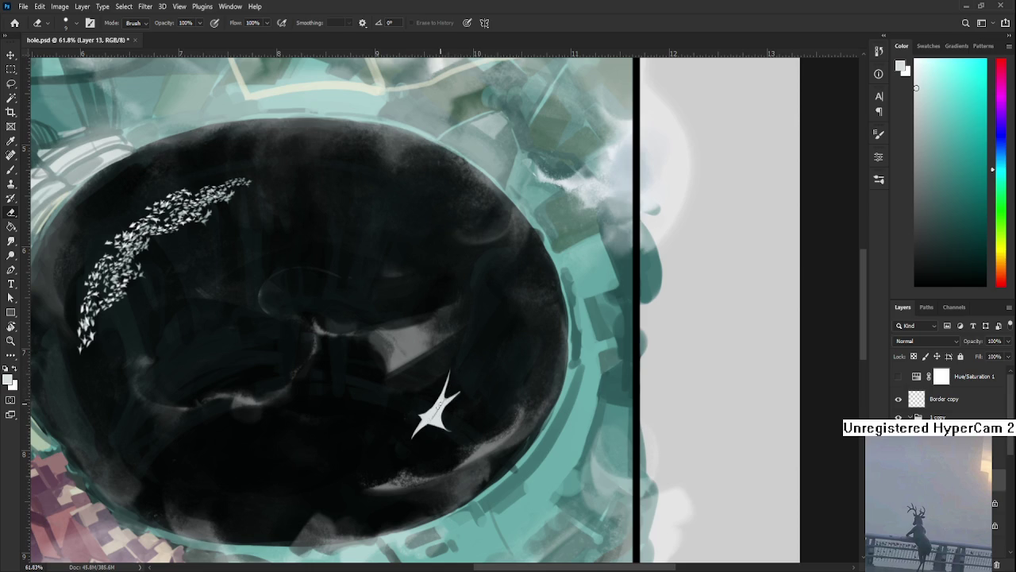
left_click_drag(453, 400, 442, 409)
left_click_drag(315, 410, 446, 403)
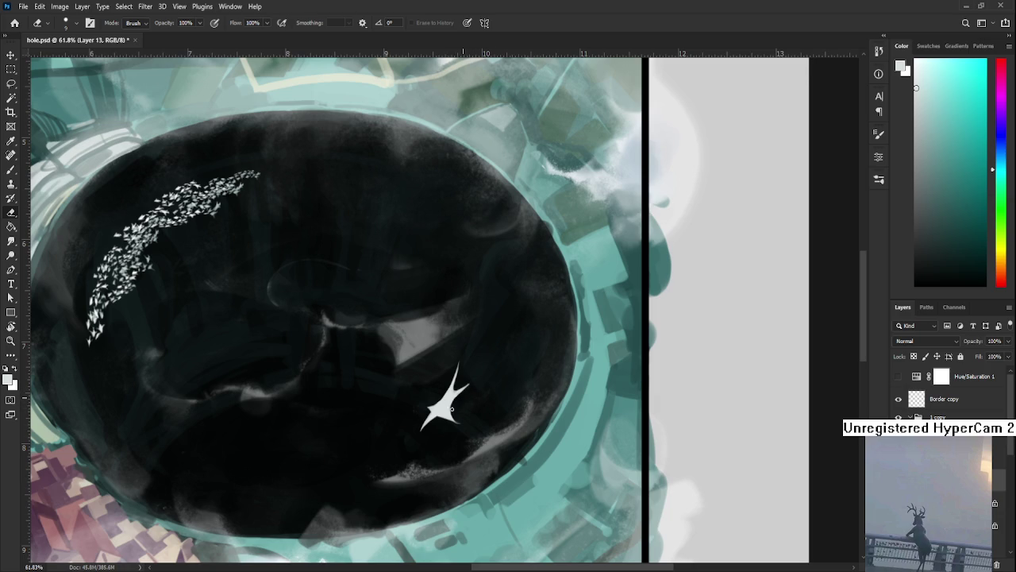
scroll(479, 419, "down", 2, "alt")
scroll(480, 419, "down", 1, "alt")
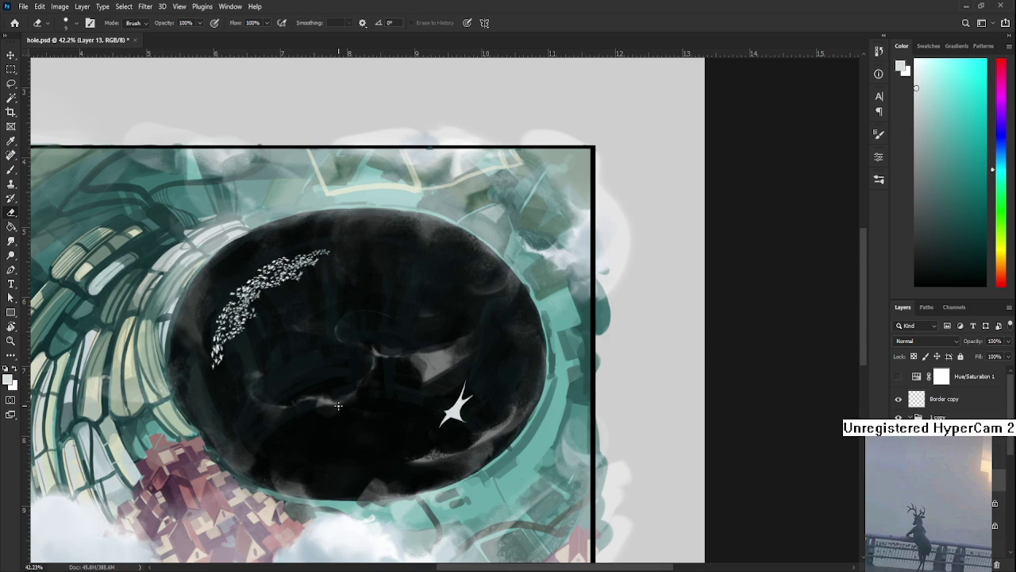
scroll(349, 421, "right", 3)
Step: Paint over the star's right arm in black, then extend its tail with a white stroke
key("b")
key("x")
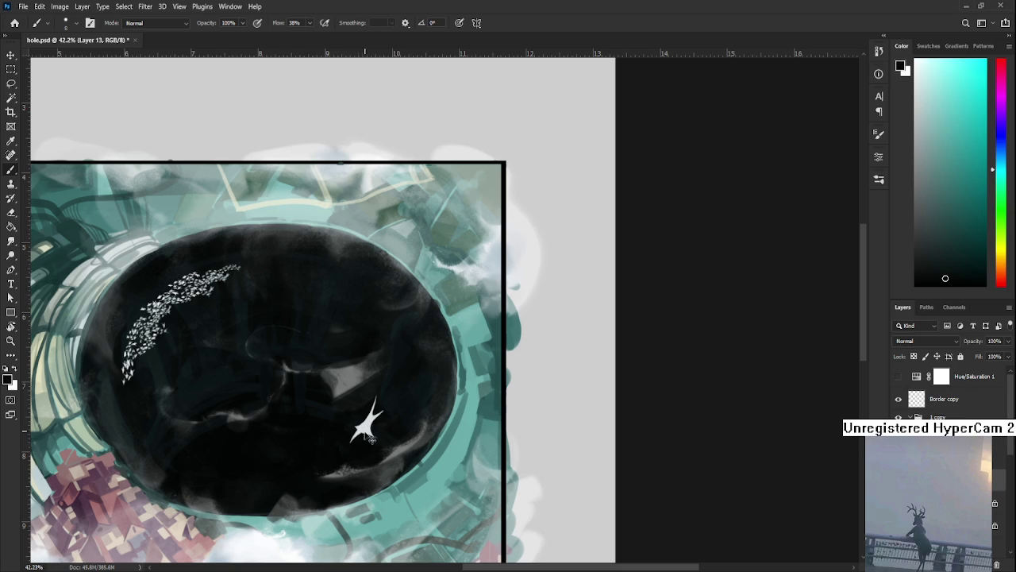
left_click_drag(378, 416, 365, 432)
key("e")
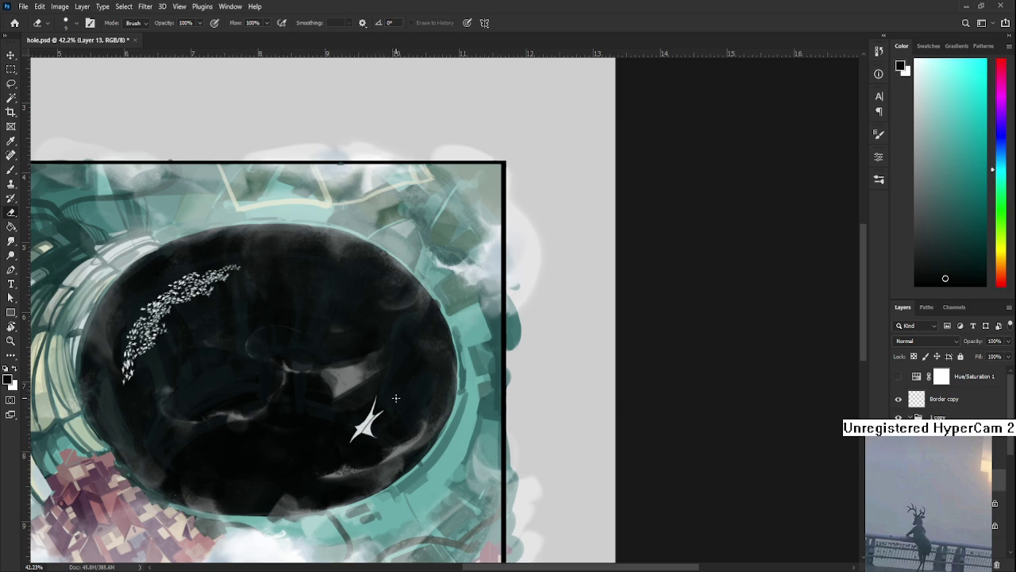
key("b")
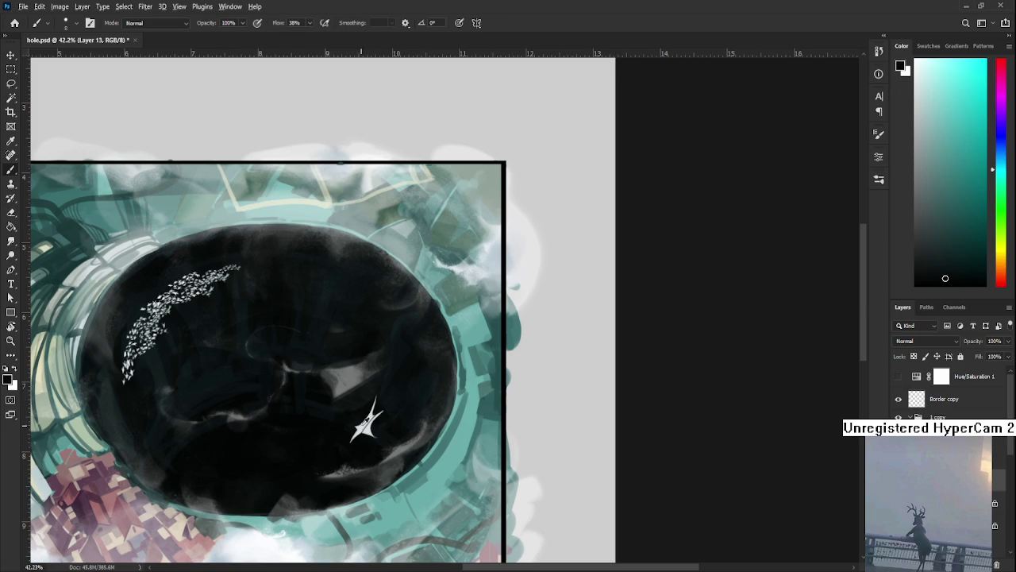
key("x")
left_click_drag(362, 427, 363, 428)
left_click_drag(348, 447, 371, 421)
Step: Erase the star's lower-left tail shorter
key("e")
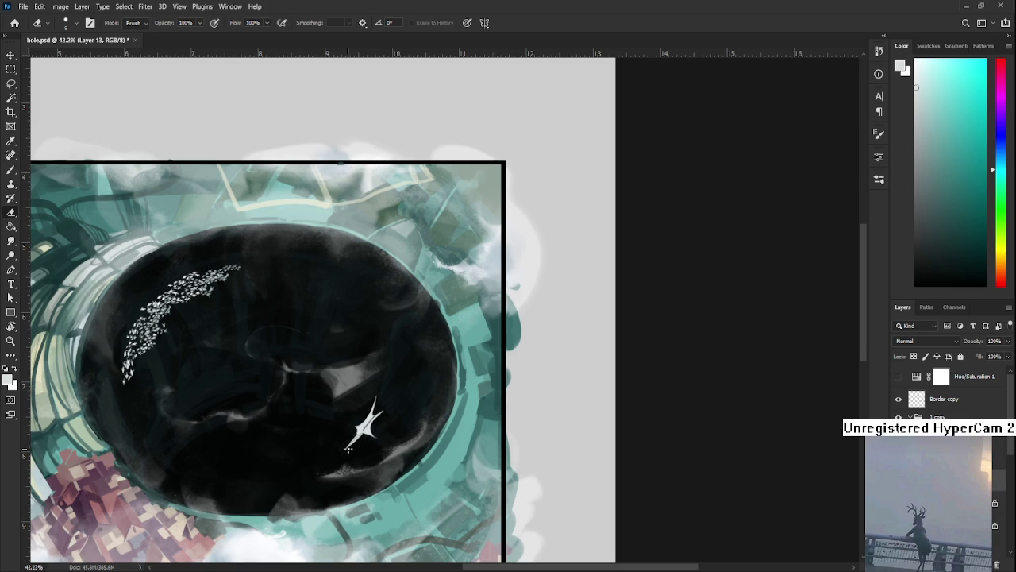
key("b")
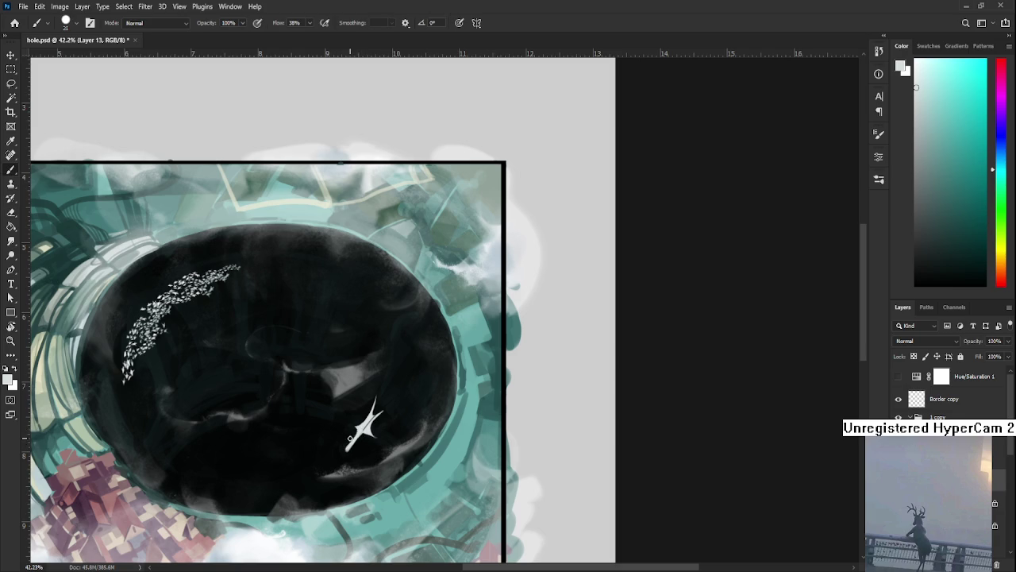
key("e")
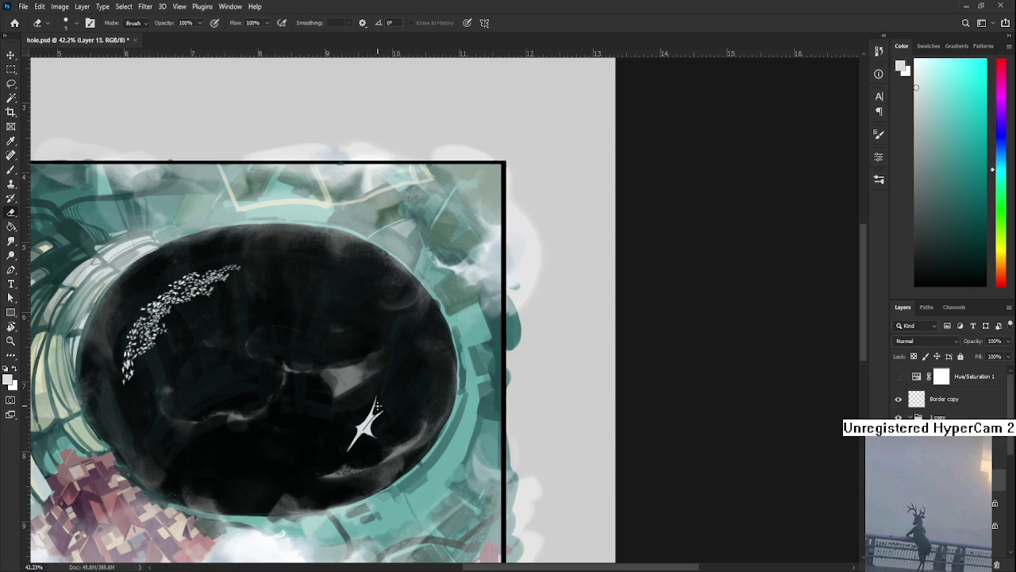
left_click_drag(375, 408, 362, 429)
key("b")
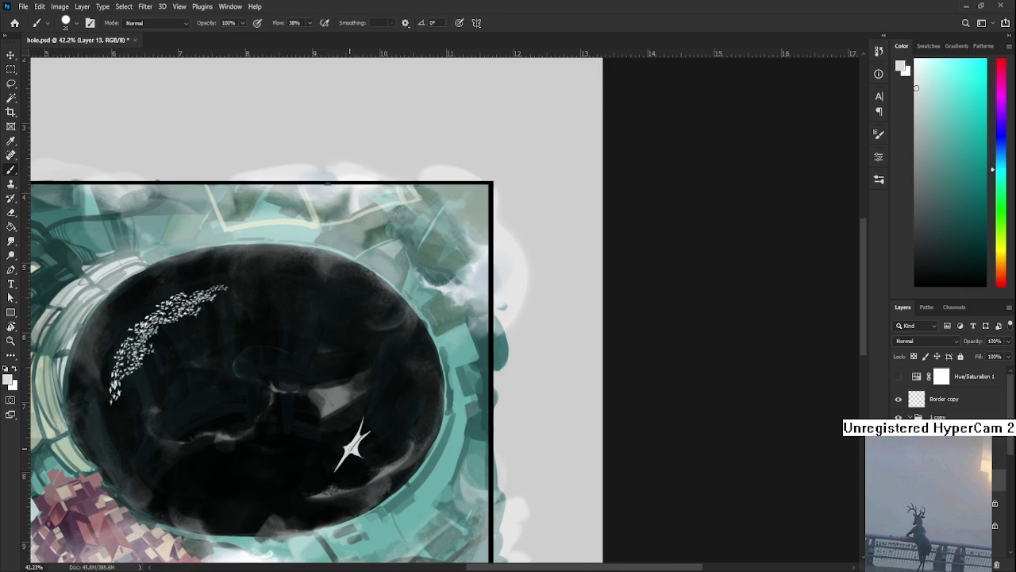
key("e")
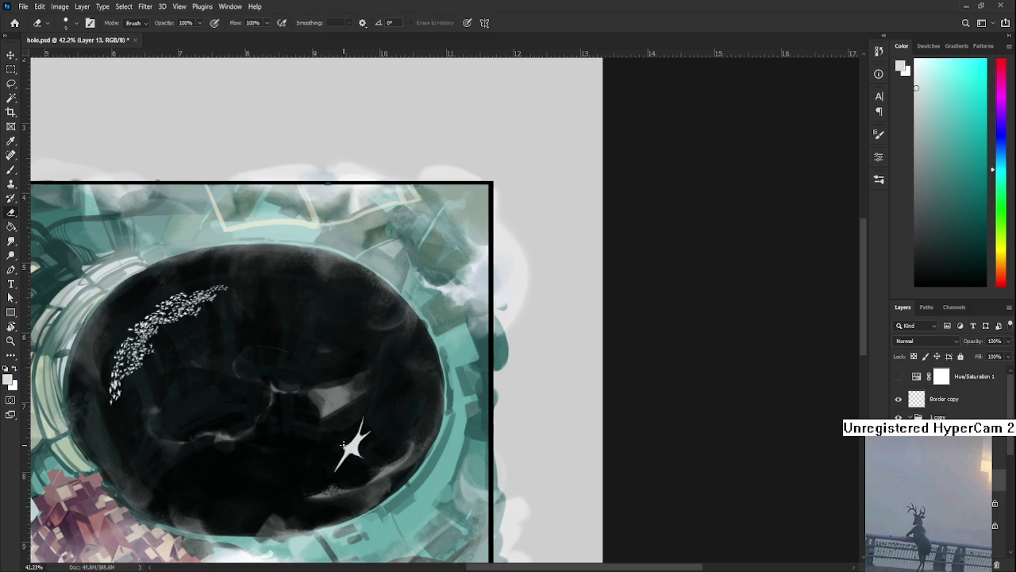
left_click_drag(340, 460, 337, 471)
left_click_drag(341, 459, 335, 470)
Step: Lasso-select and delete the star, then paint a slender slanted white body in its place
key("b")
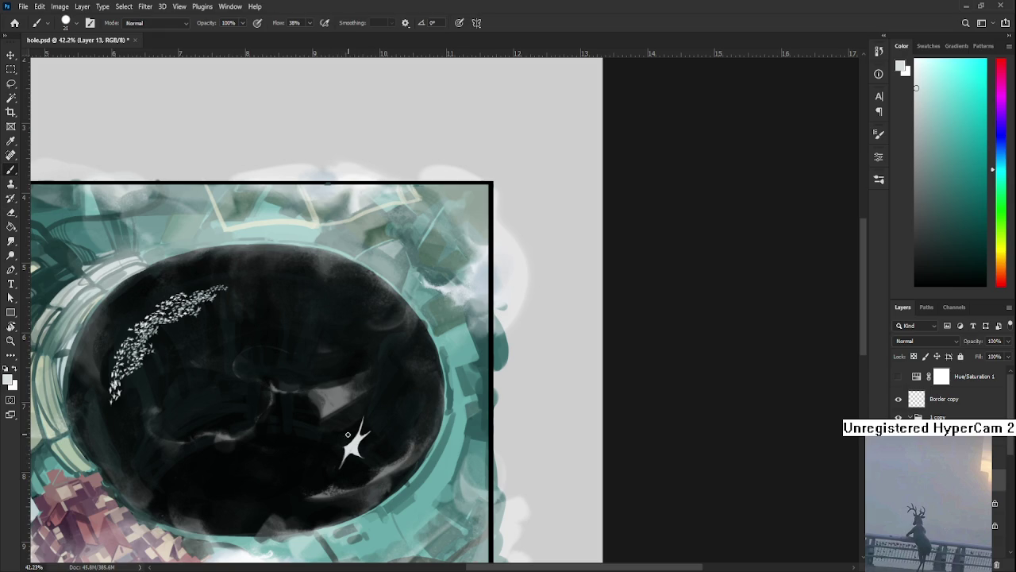
key("l")
mouse_move(375, 457)
left_mouse_down()
mouse_move(370, 449)
mouse_move(337, 456)
left_mouse_up()
key("Delete")
key("b")
key("ctrl+z")
mouse_move(363, 418)
left_mouse_down()
mouse_move(336, 457)
mouse_move(361, 428)
mouse_move(346, 445)
left_mouse_up()
key("e")
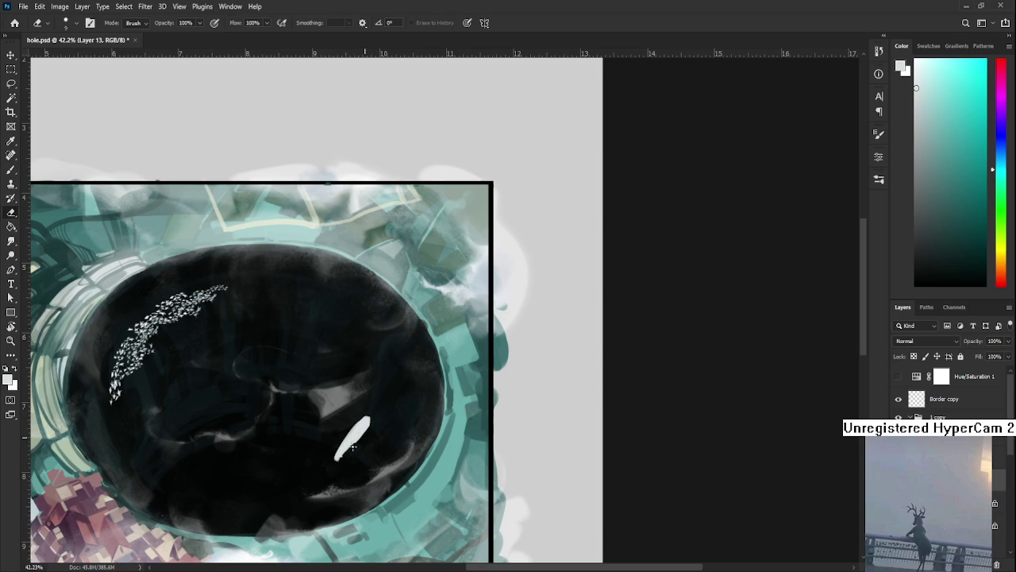
Step: Erase the white body to a sharp point, reset to pure white, and add a small hooked tail
left_click_drag(356, 447, 336, 459)
key("d")
key("x")
key("b")
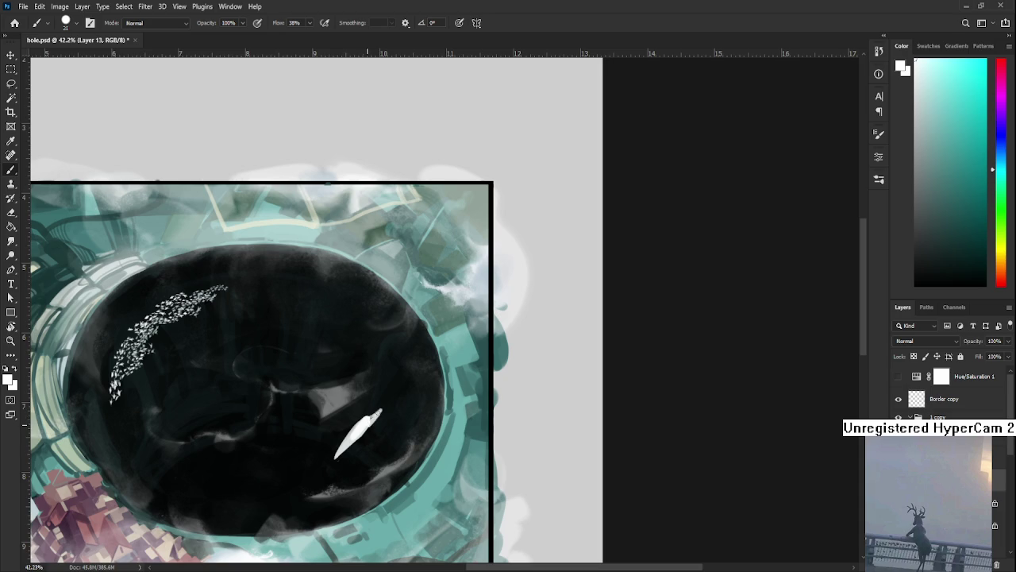
key("e")
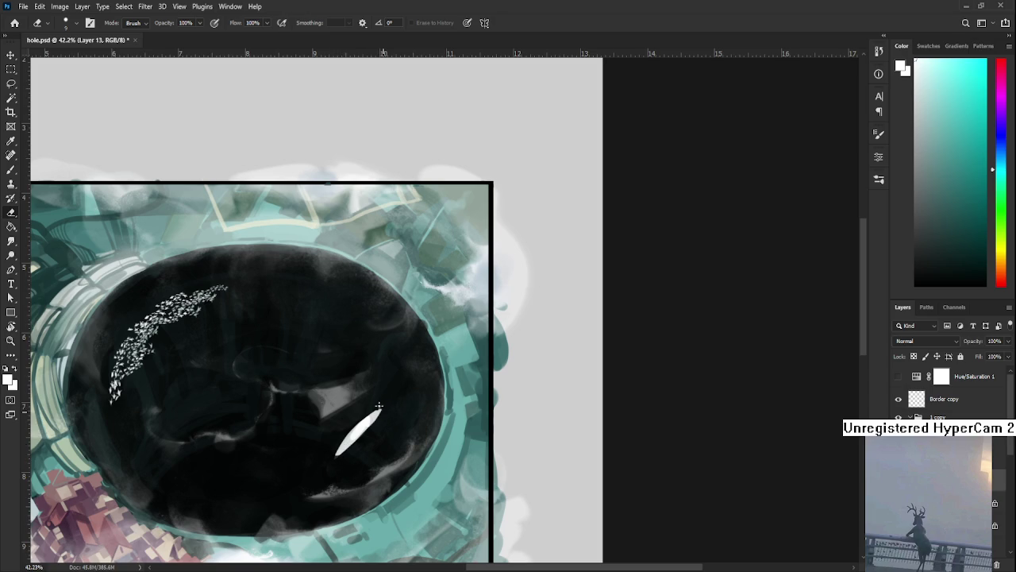
key("b")
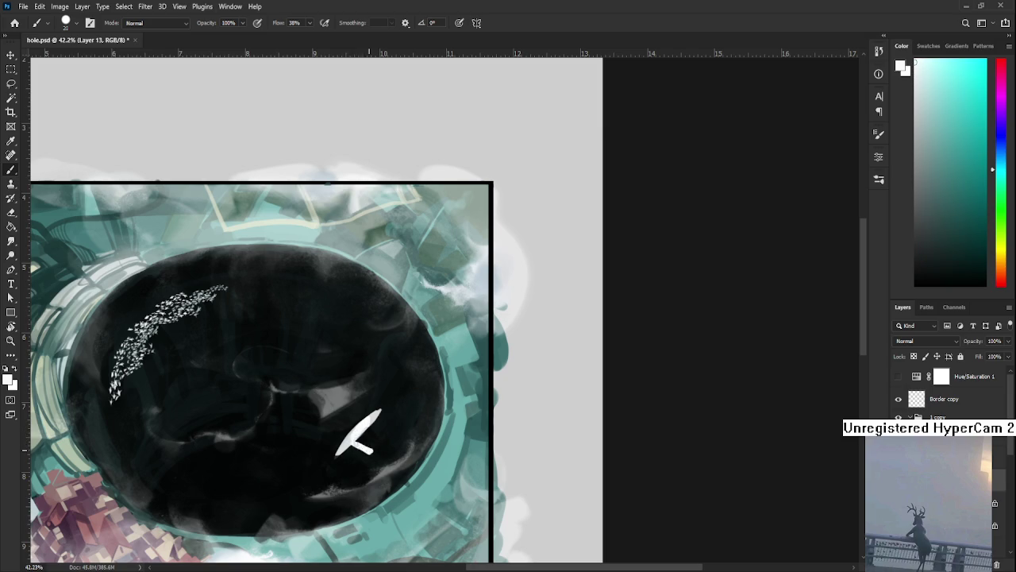
key("e")
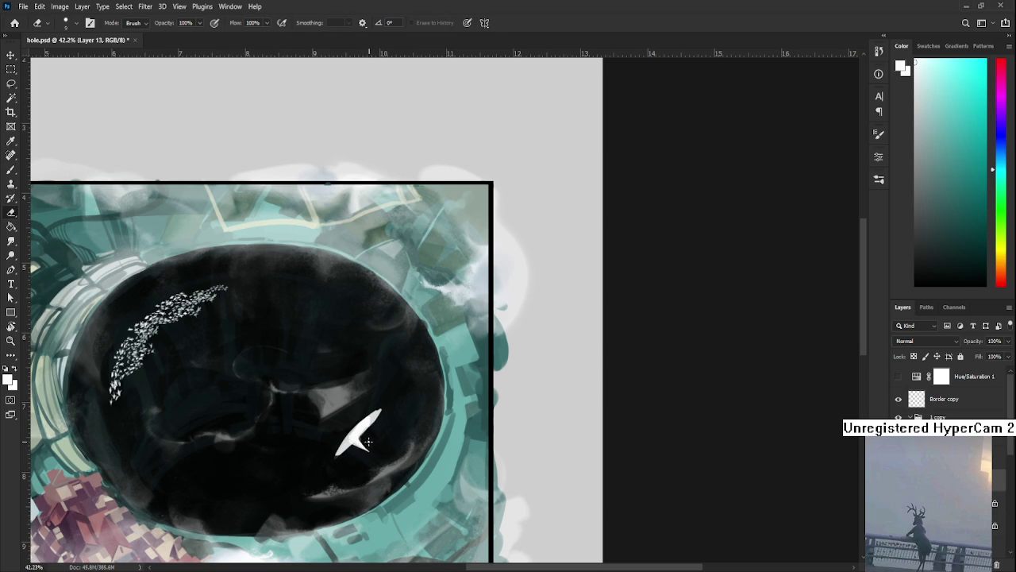
Step: Draw a thin curled tail and paint a white wing stroke across the creature
key("b")
key("e")
left_click_drag(380, 449, 370, 447)
key("b")
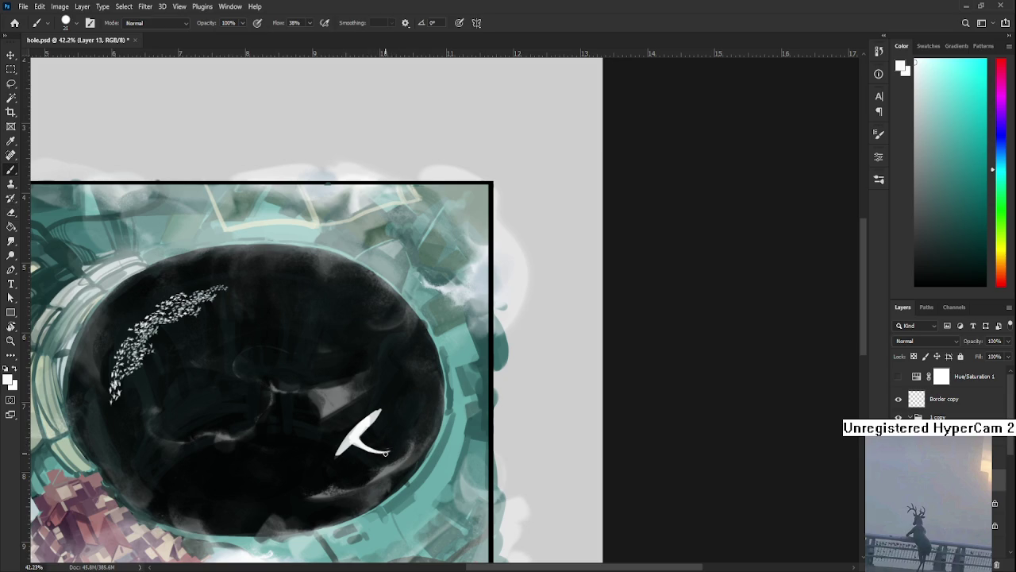
key("e")
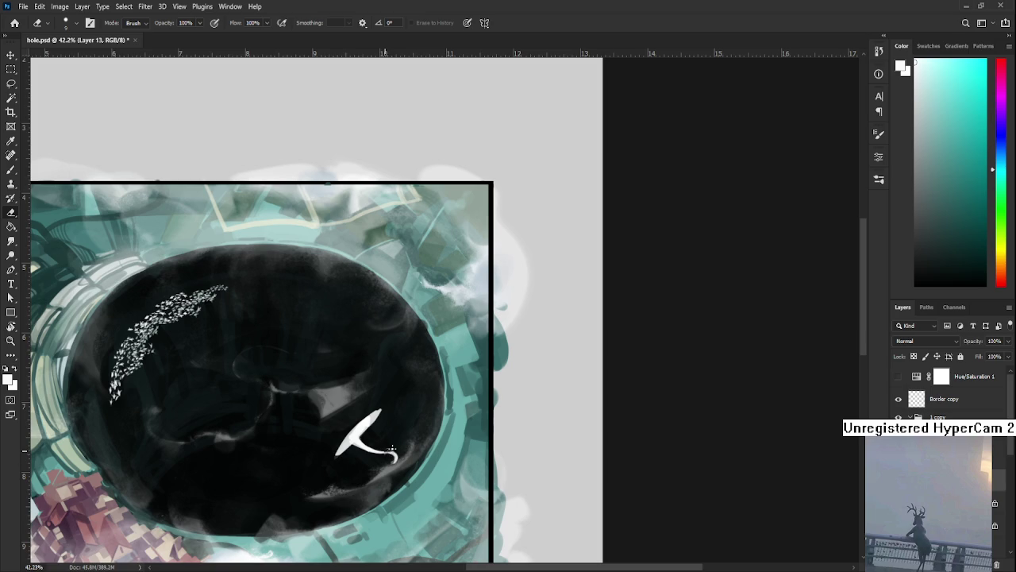
key("b")
mouse_move(349, 441)
left_mouse_down()
mouse_move(329, 415)
mouse_move(346, 435)
left_mouse_up()
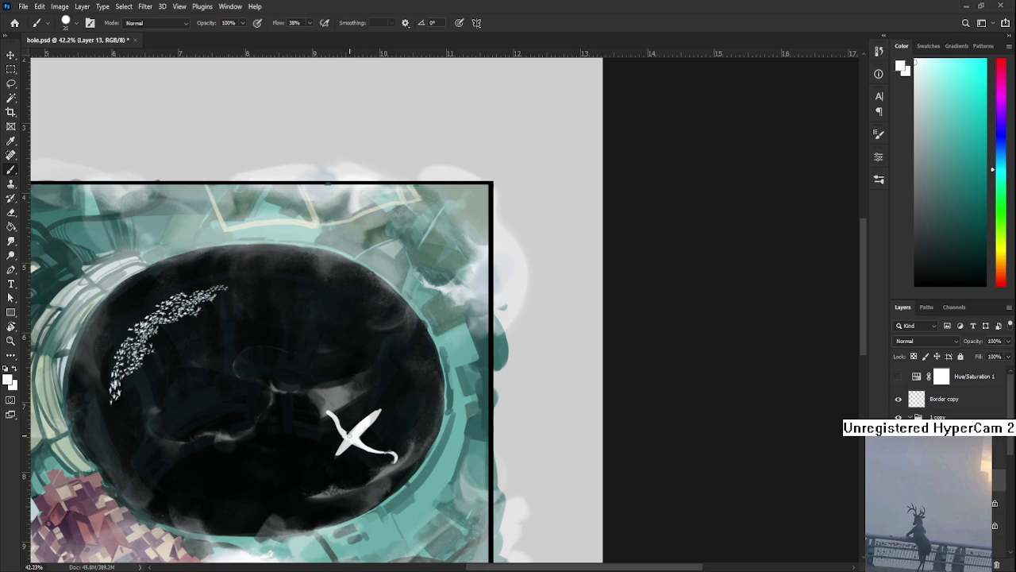
Step: Erase the crossing stroke and upper-left line, reverting to the straighter neck stroke
key("e")
mouse_move(333, 413)
left_mouse_down()
mouse_move(340, 424)
mouse_move(321, 414)
left_mouse_up()
key("b")
key("ctrl+z")
key("e")
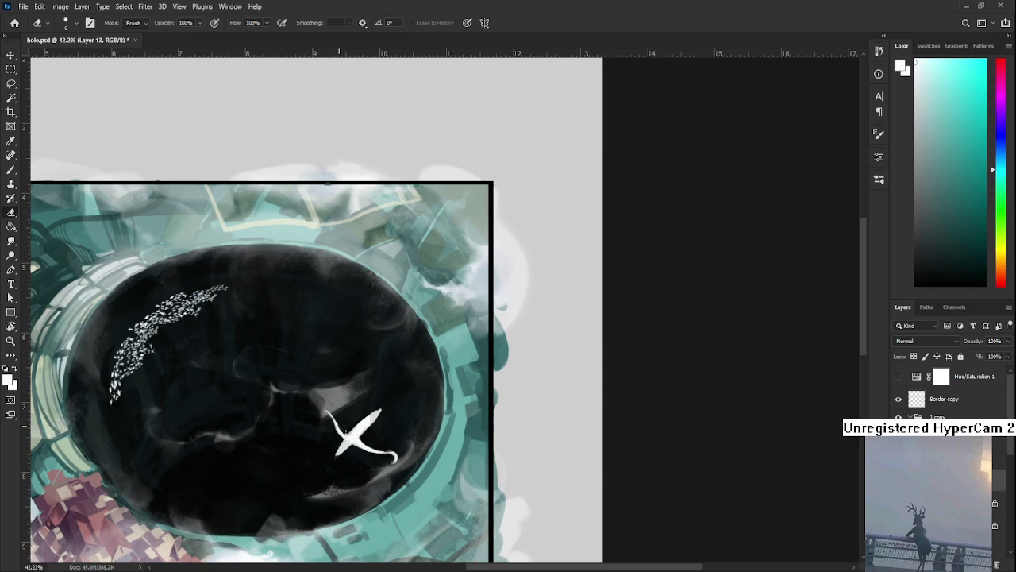
key("b")
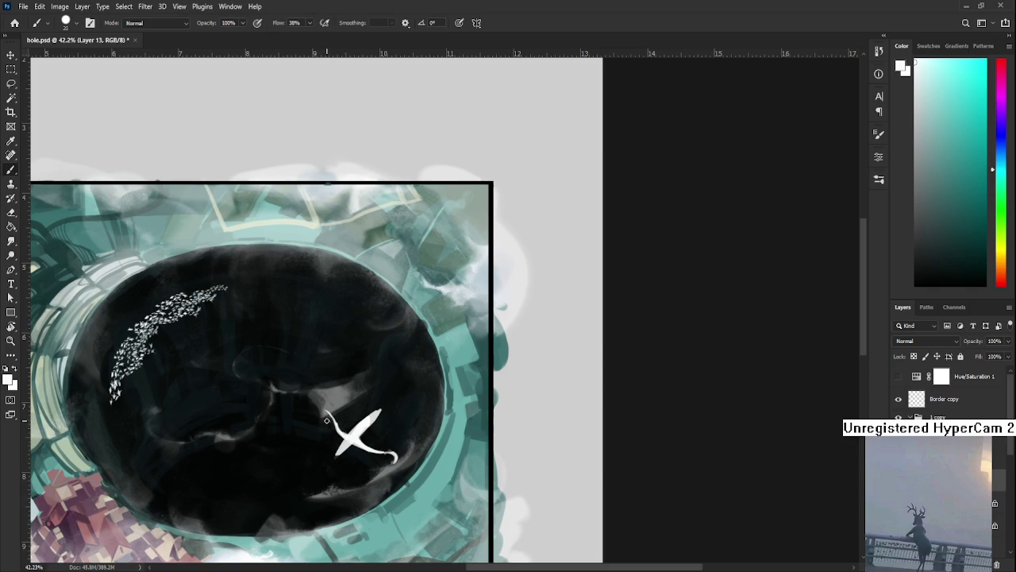
key("e")
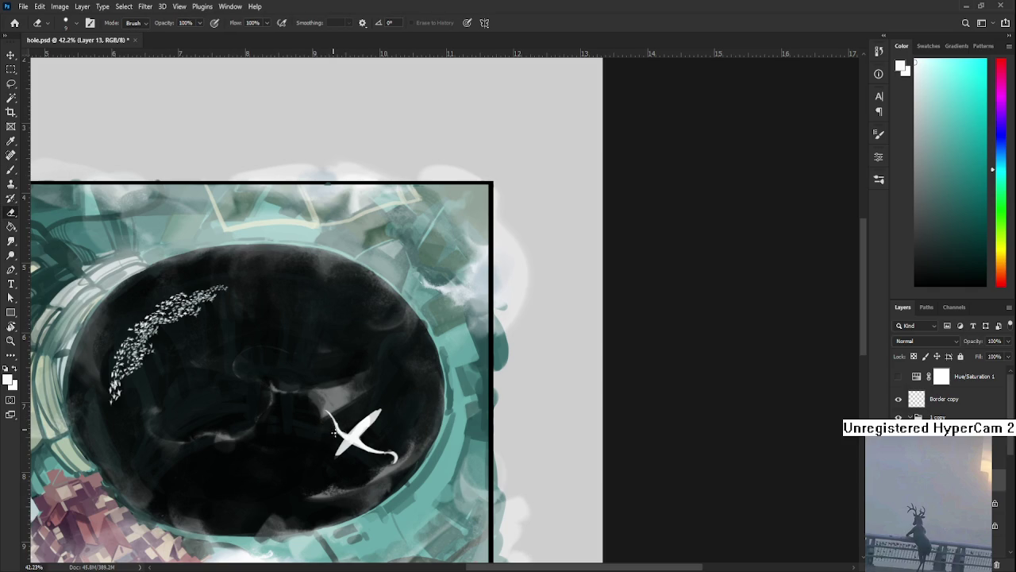
key("b")
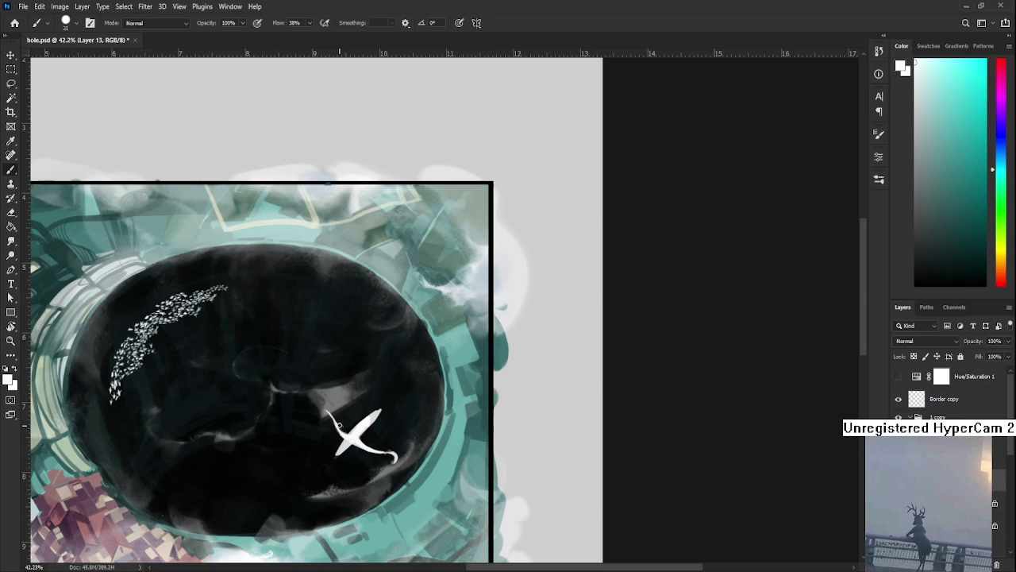
key("e")
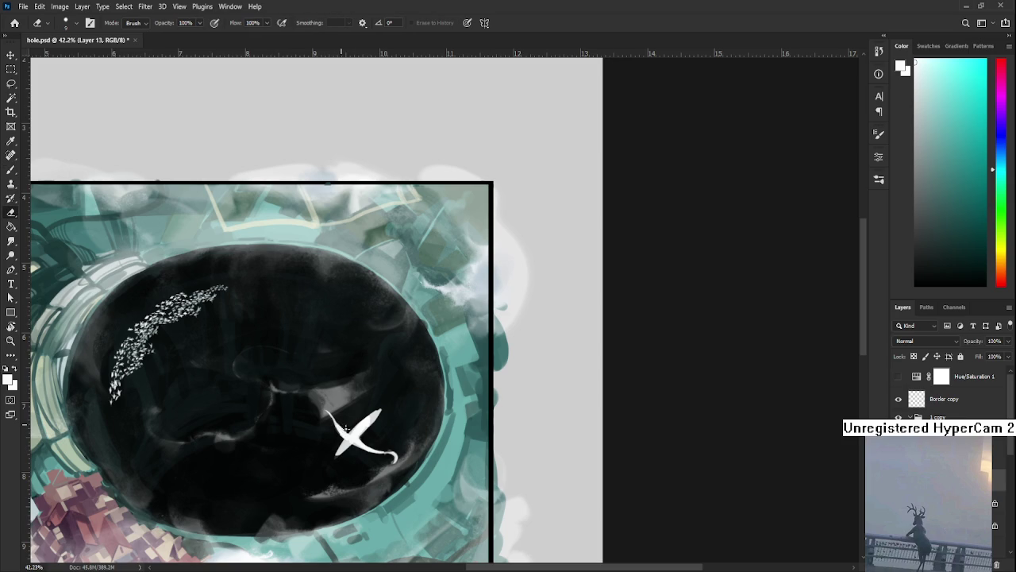
key("b")
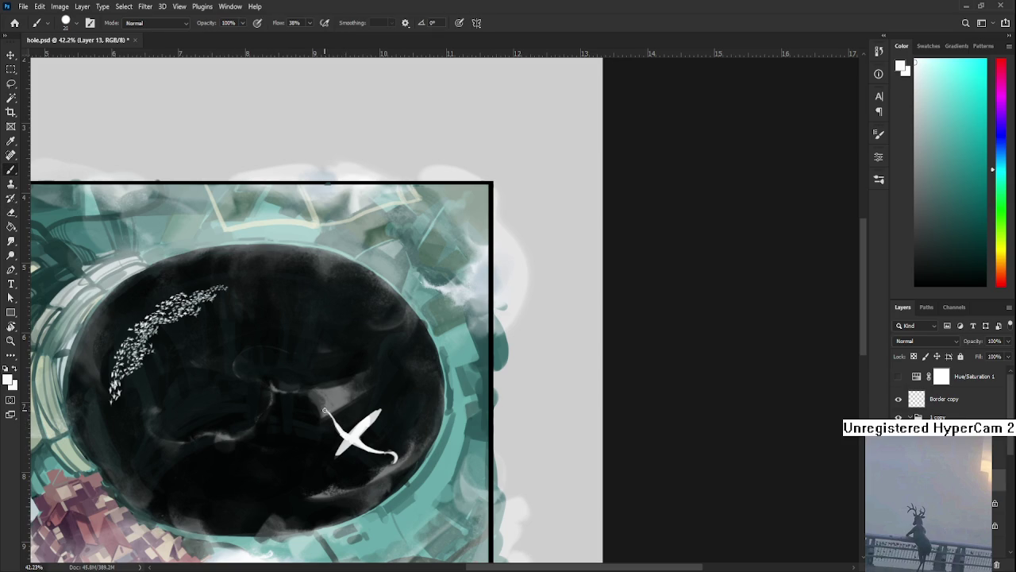
key("e")
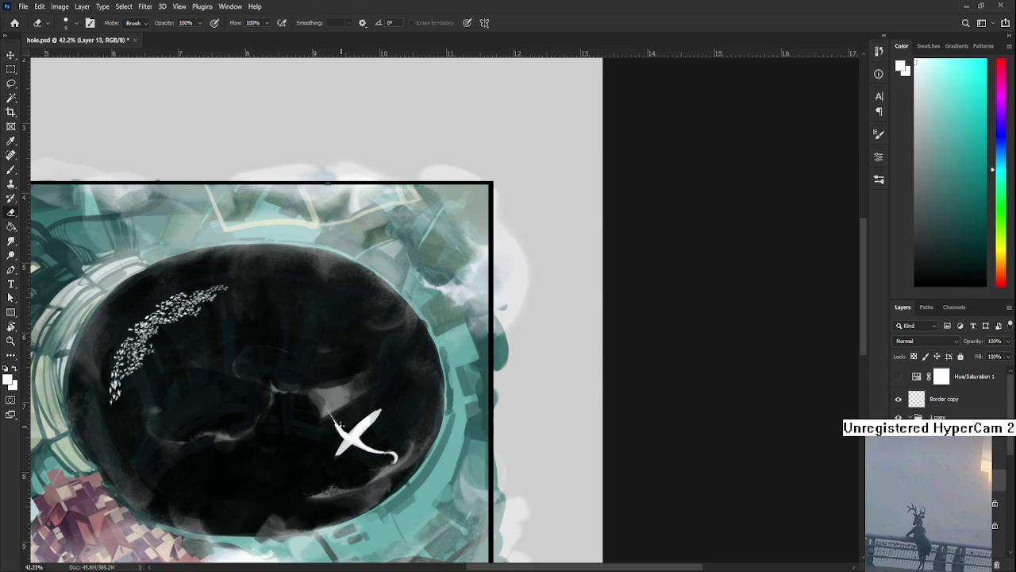
key("b")
key("e")
scroll(413, 487, "up", 1)
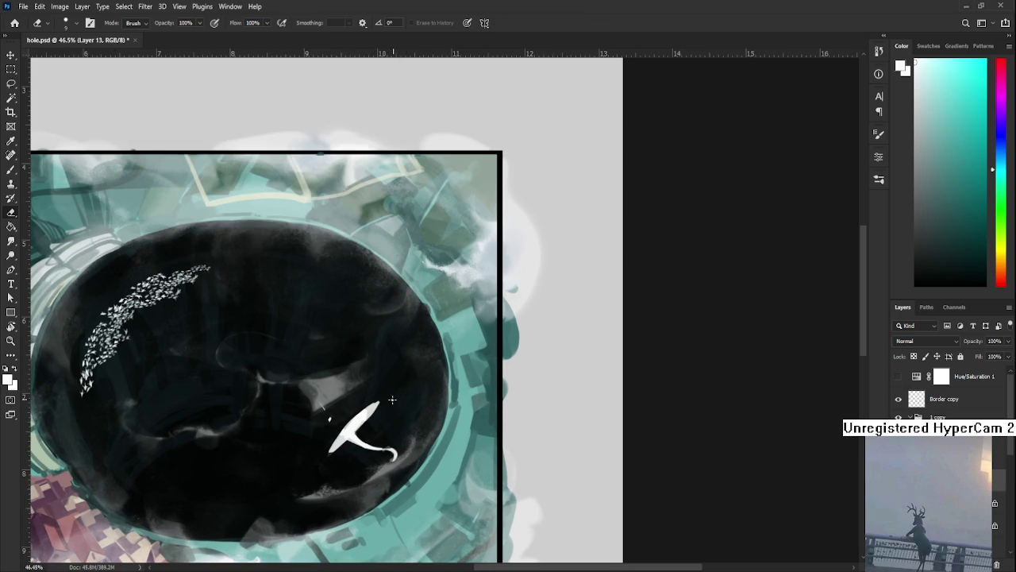
key("b")
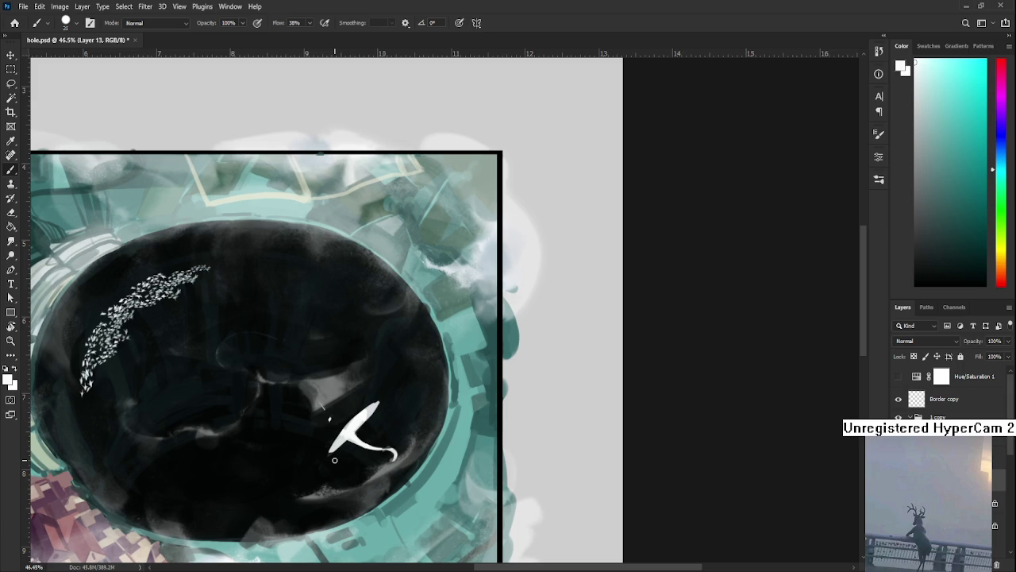
key("e")
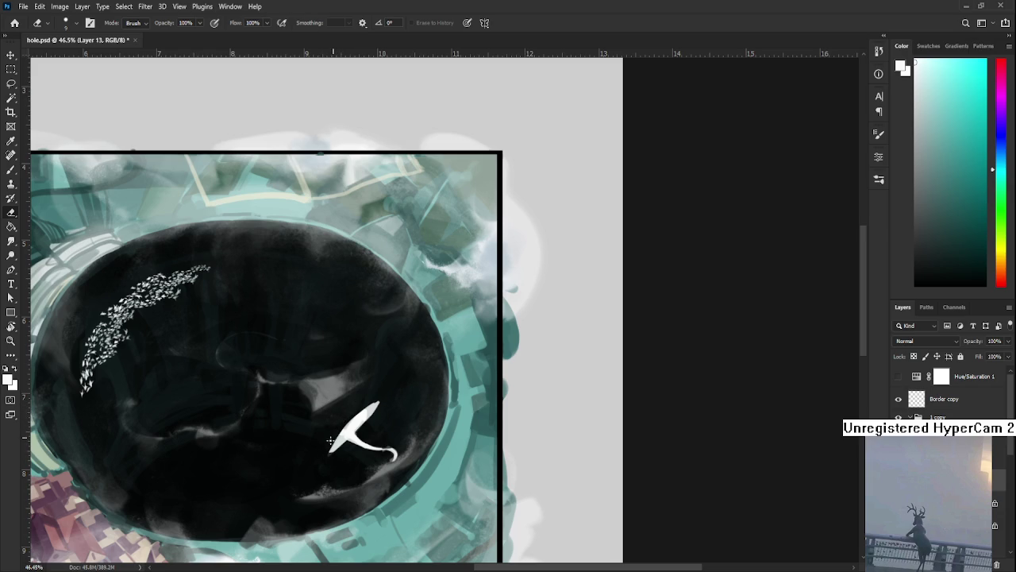
Step: Paint a white neck stroke up from the creature's left fin, after undoing a trial erase
left_click_drag(400, 376, 326, 448)
key("ctrl+z")
key("b")
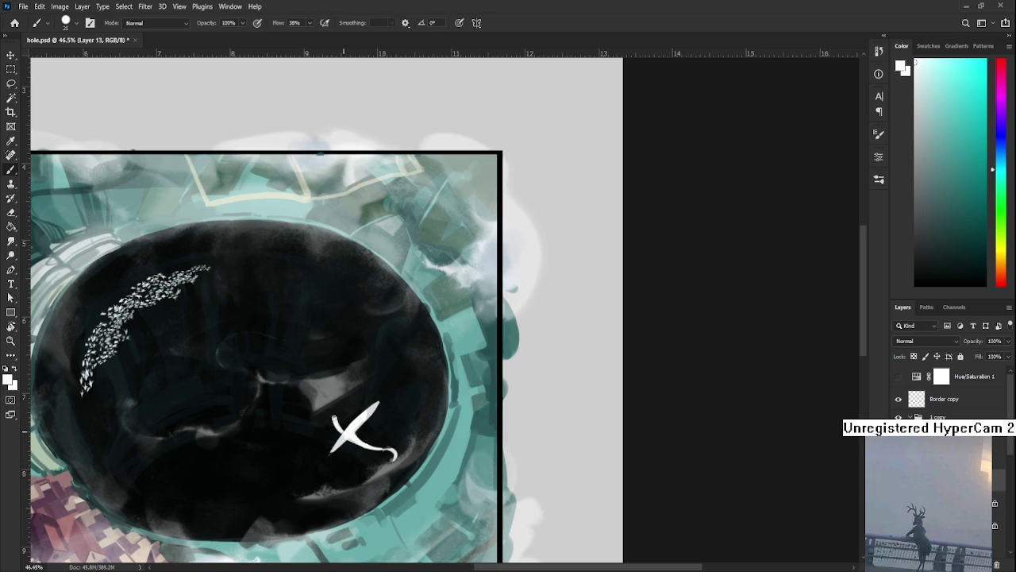
key("e")
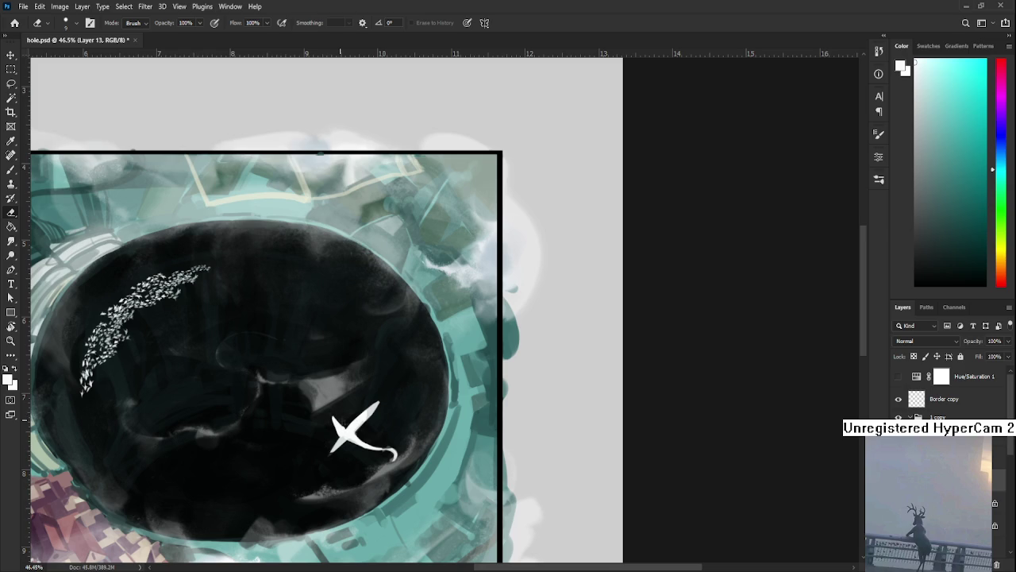
key("b")
left_click_drag(332, 417, 325, 399)
key("e")
Step: Paint a small head stroke atop the neck and trim it into a crescent
key("b")
left_click_drag(325, 401, 328, 386)
key("e")
left_click_drag(328, 388, 325, 389)
key("bracketright")
key("bracketright")
Step: Paint a long curved wing sweeping up to the right and refine its hooked tip
key("b")
mouse_move(354, 426)
left_mouse_down()
mouse_move(390, 380)
mouse_move(411, 379)
left_mouse_up()
key("e")
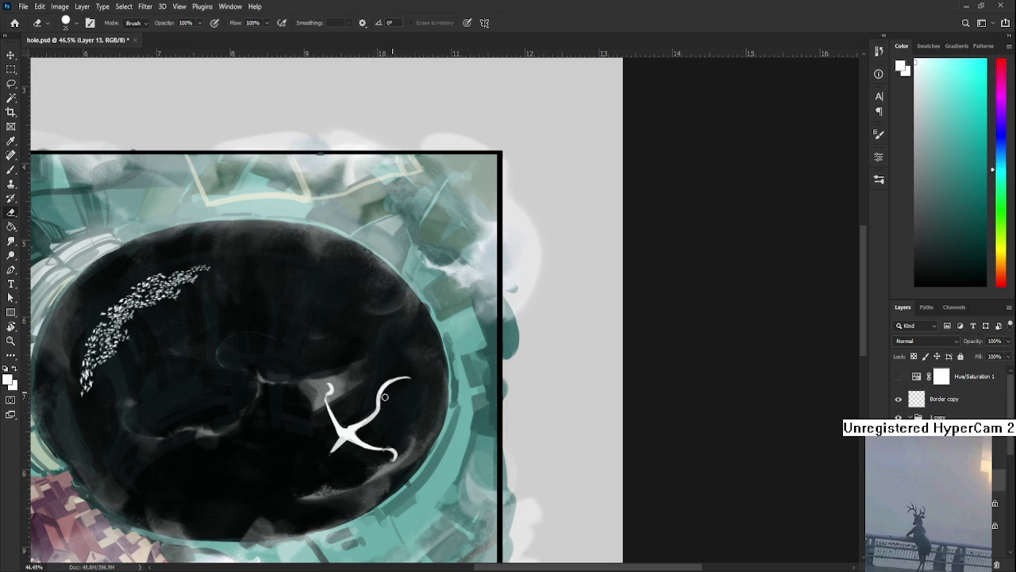
key("b")
left_click_drag(399, 384, 405, 384)
key("e")
key("b")
key("e")
key("b")
key("e")
scroll(451, 429, "up", 2)
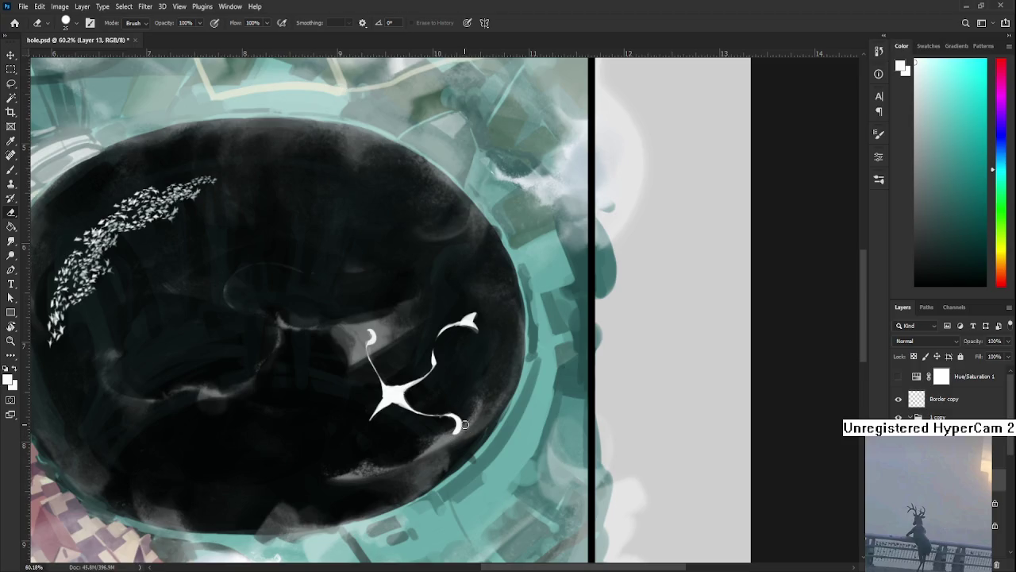
Step: Paint over the creature's upper-right wing where it leaves the body to thicken it
key("b")
key("e")
key("b")
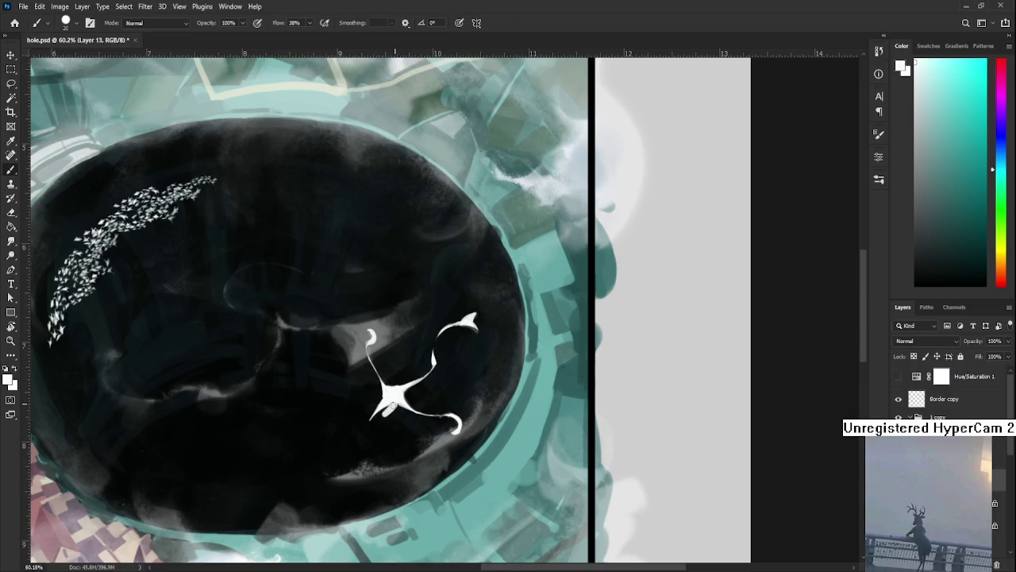
key("e")
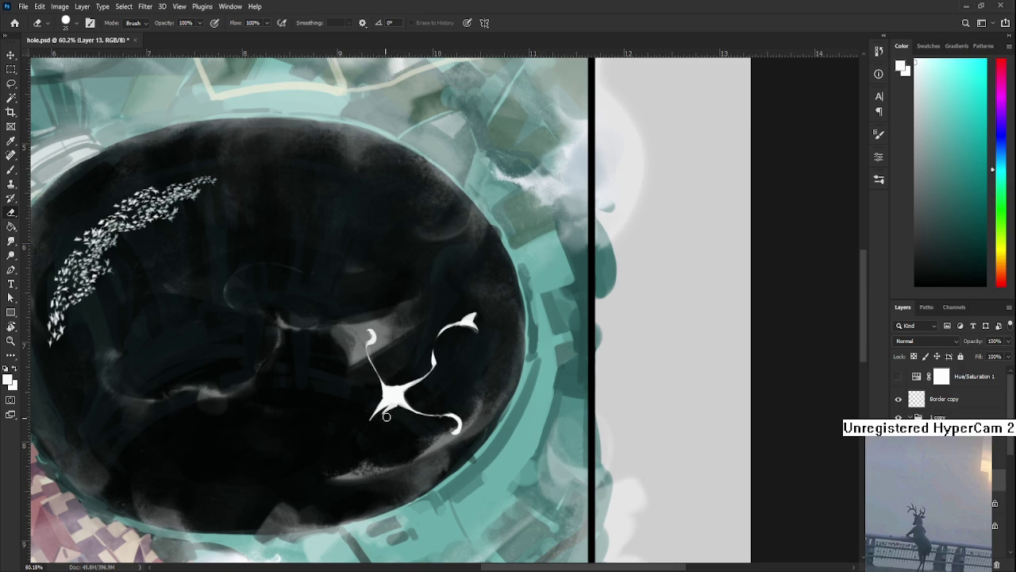
left_click_drag(393, 409, 370, 433)
key("b")
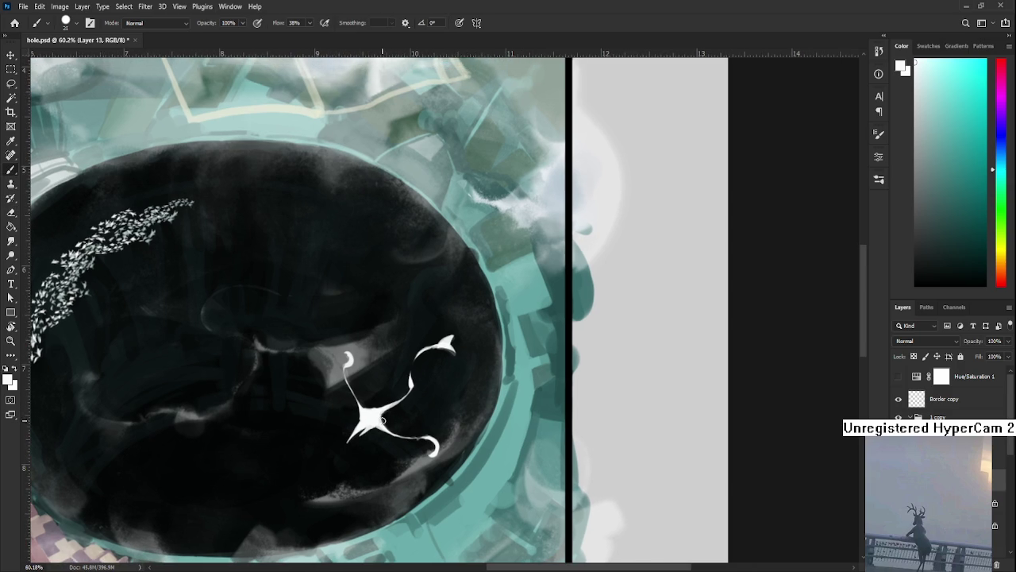
mouse_move(401, 403)
left_mouse_down()
mouse_move(413, 389)
mouse_move(393, 406)
left_mouse_up()
key("e")
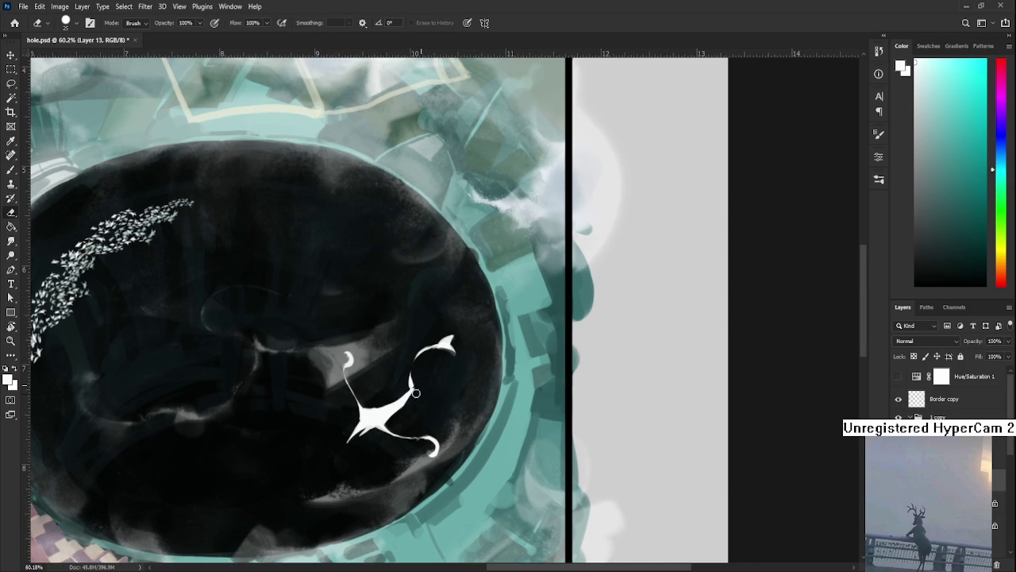
key("b")
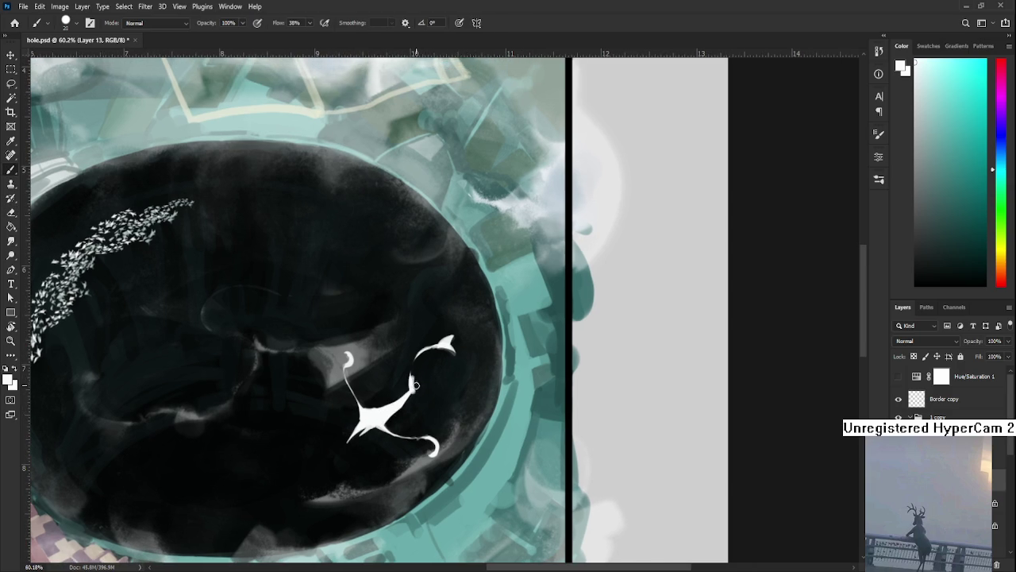
key("e")
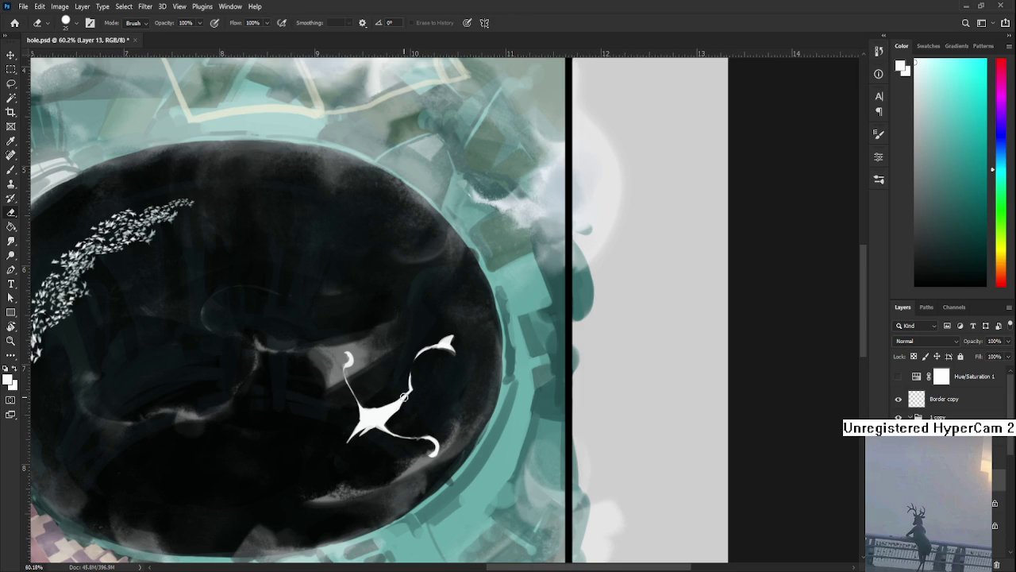
scroll(430, 391, "down", 2)
Step: Zoom in and erase the top curve of the creature's head into a thinner crescent
scroll(429, 391, "down", 2)
scroll(429, 391, "up", 2)
scroll(429, 392, "up", 1)
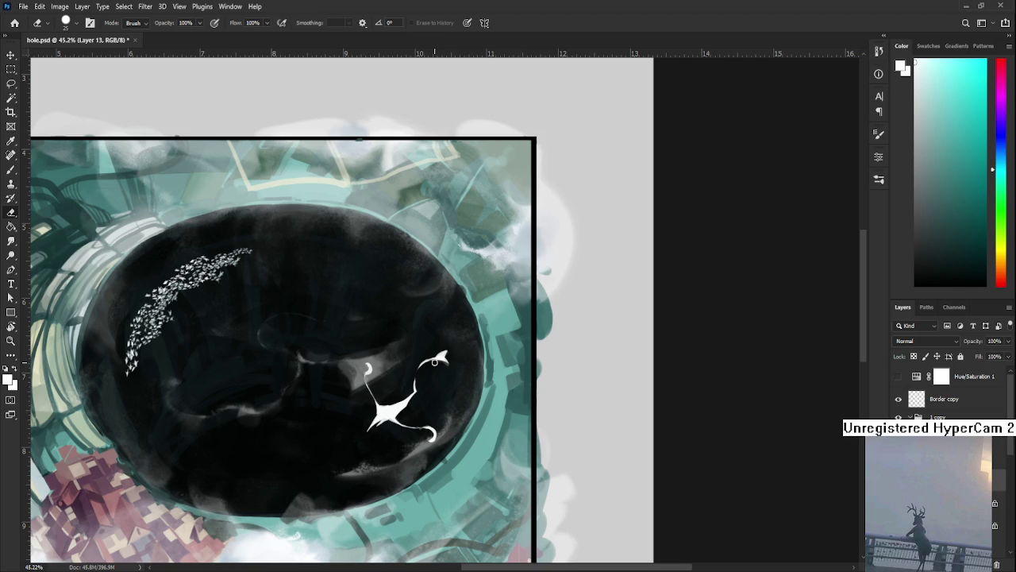
scroll(433, 361, "up", 2)
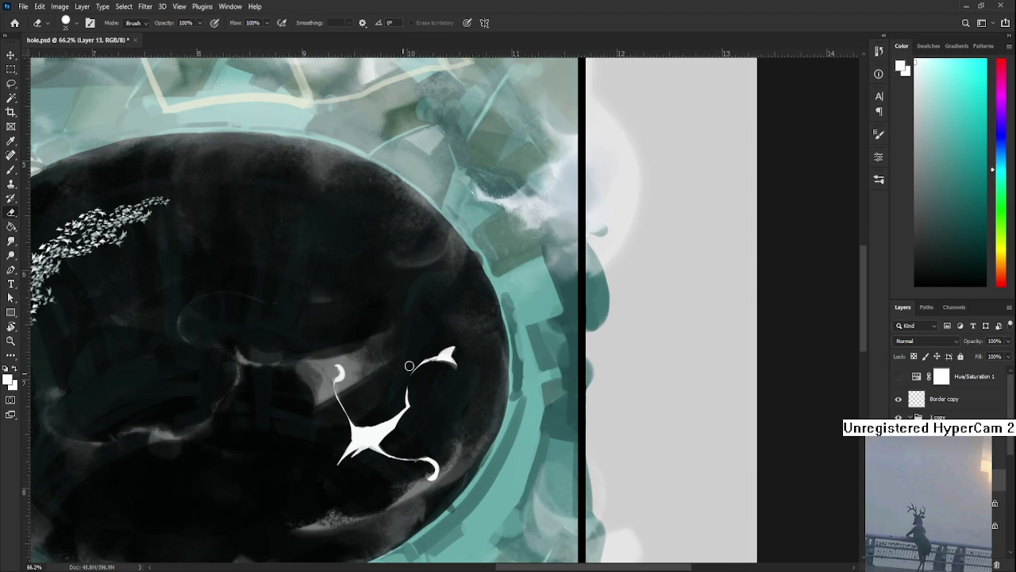
left_click_drag(423, 353, 440, 372)
Step: Zoom out to review the whole painting, then lasso around the white creature
scroll(443, 357, "down", 2)
scroll(444, 357, "down", 2)
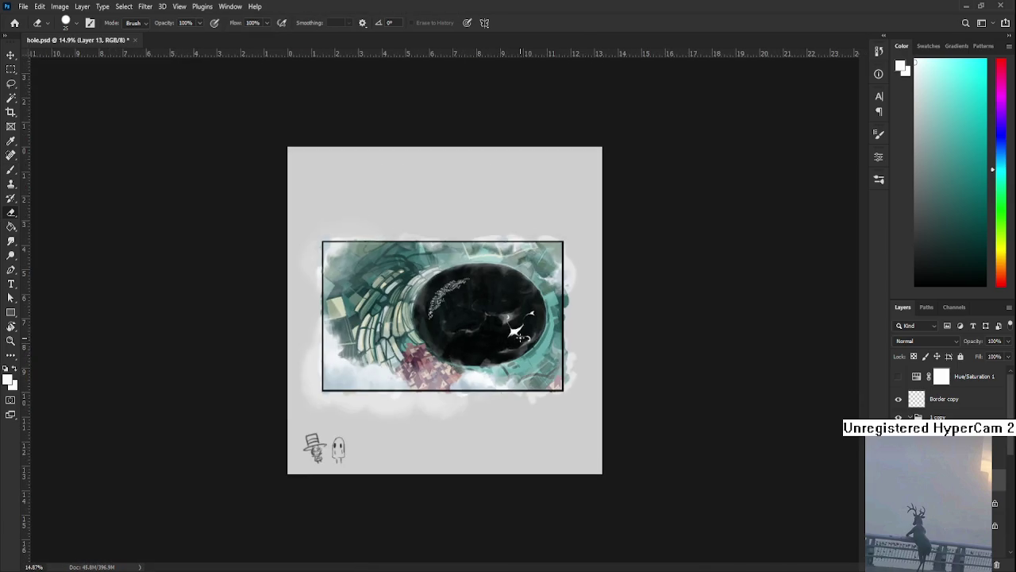
scroll(551, 318, "up", 2)
scroll(552, 318, "up", 2)
scroll(552, 317, "up", 1)
key("l")
left_click_drag(469, 270, 460, 282)
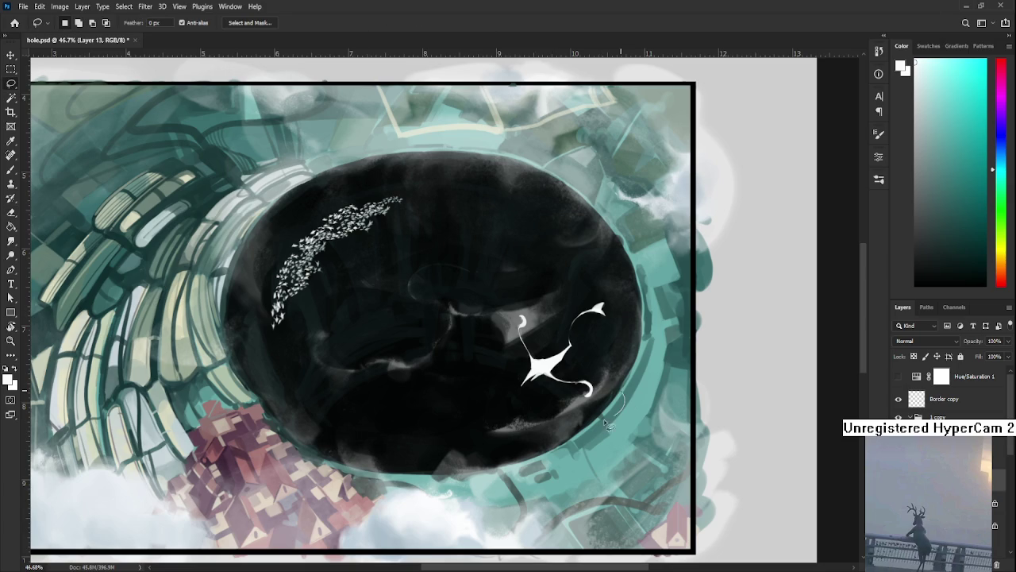
Step: Free-transform the selected creature, distorting each corner to skew and compact it, then commit
key("ctrl+t")
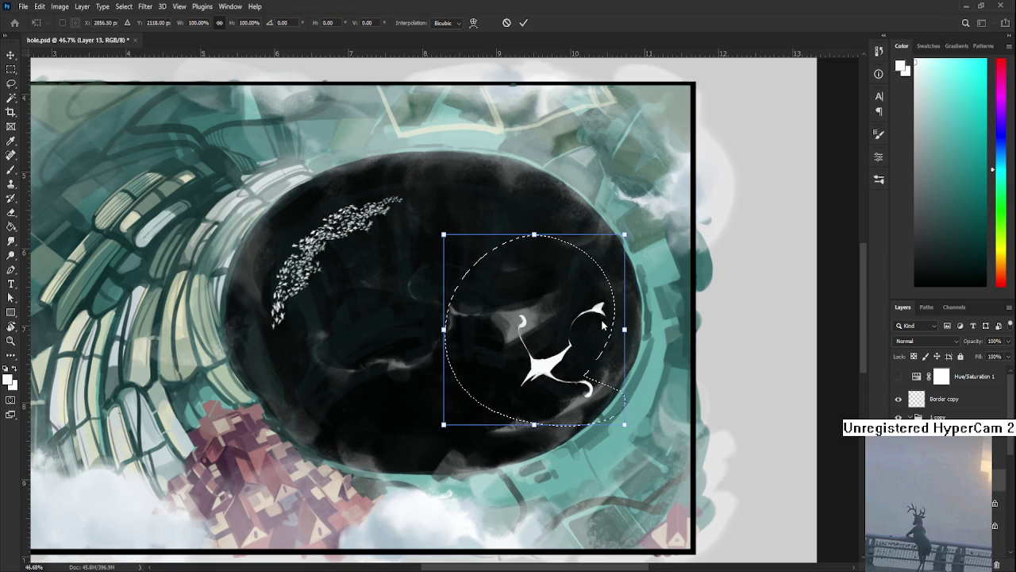
left_click_drag(625, 425, 617, 477)
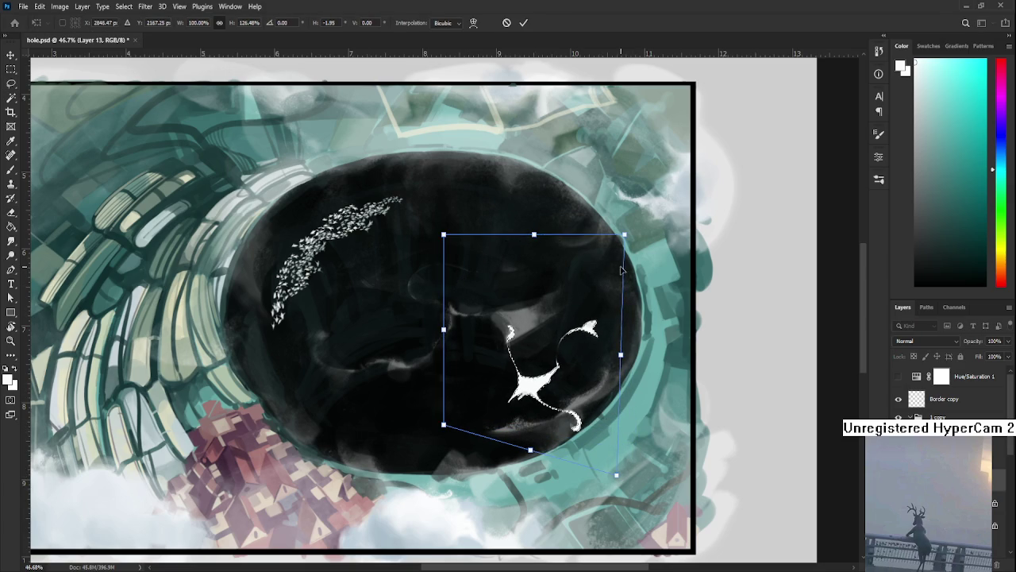
mouse_move(443, 235)
left_mouse_down()
mouse_move(444, 259)
mouse_move(430, 248)
left_mouse_up()
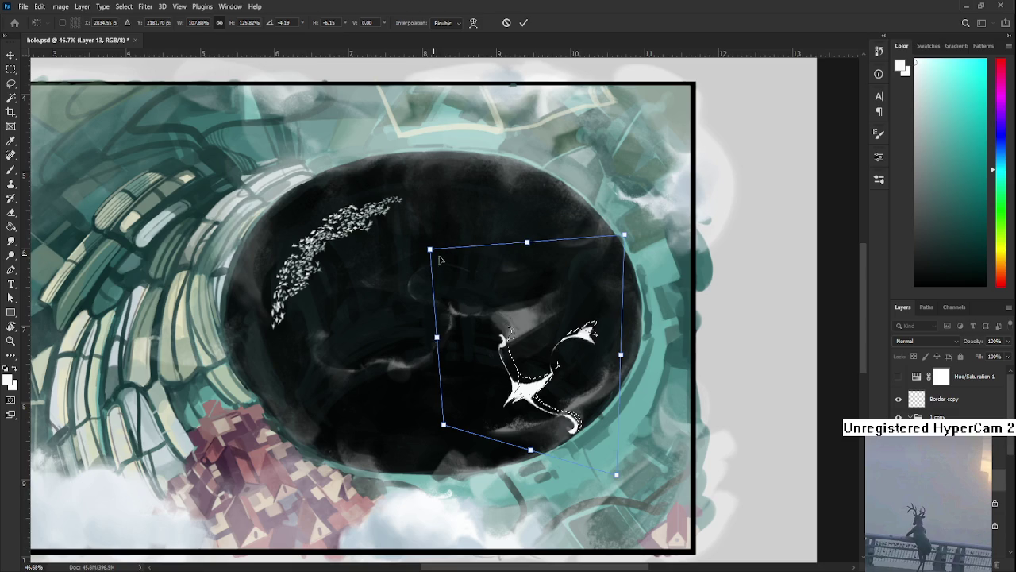
left_click_drag(624, 235, 608, 261)
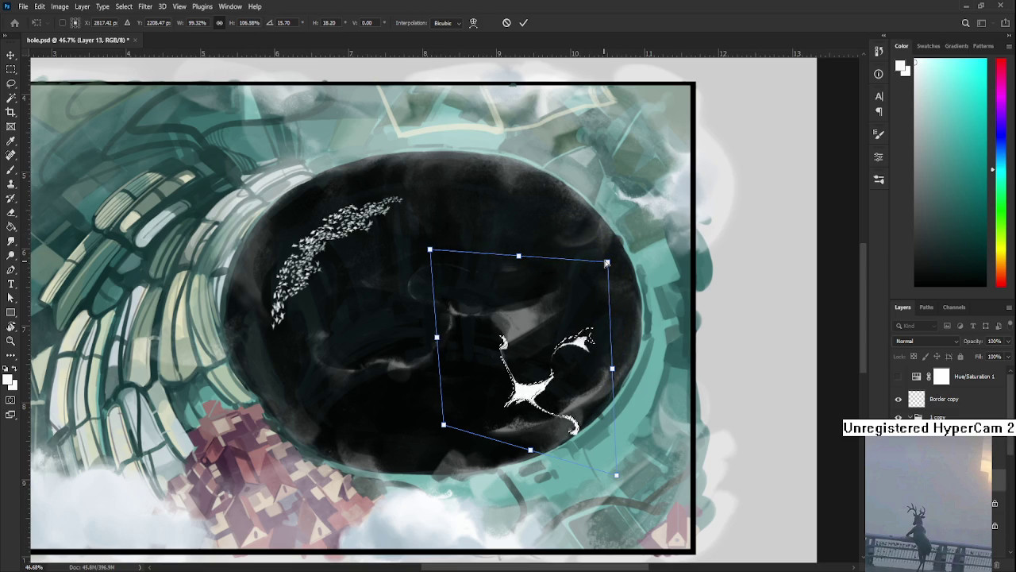
left_click_drag(616, 476, 598, 451)
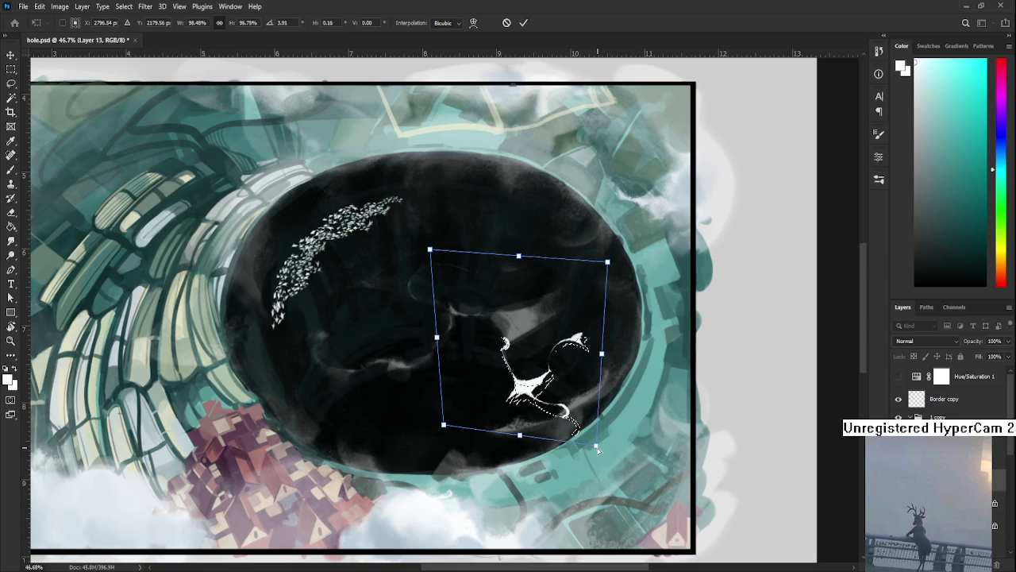
mouse_move(437, 251)
left_mouse_down()
mouse_move(444, 282)
mouse_move(441, 270)
left_mouse_up()
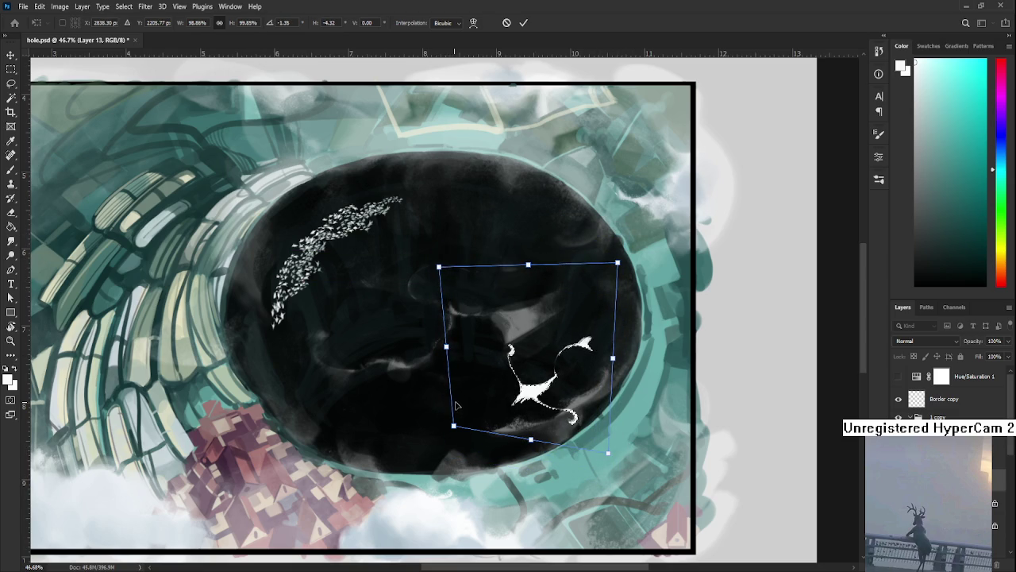
mouse_move(453, 428)
left_mouse_down()
mouse_move(439, 468)
mouse_move(432, 458)
left_mouse_up()
left_click_drag(607, 454, 608, 469)
mouse_move(439, 266)
left_mouse_down()
mouse_move(441, 287)
mouse_move(439, 273)
left_mouse_up()
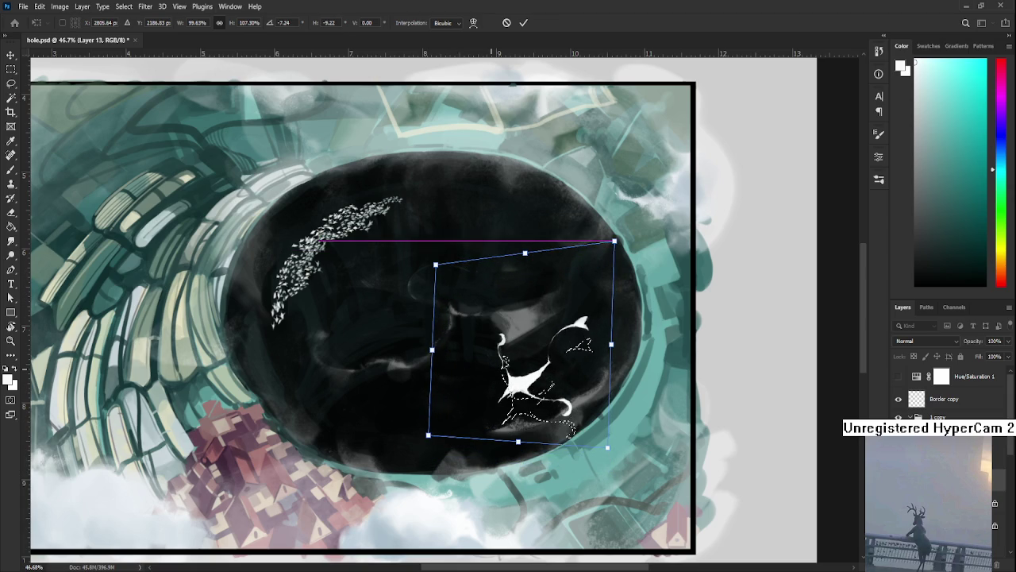
left_click_drag(616, 243, 617, 249)
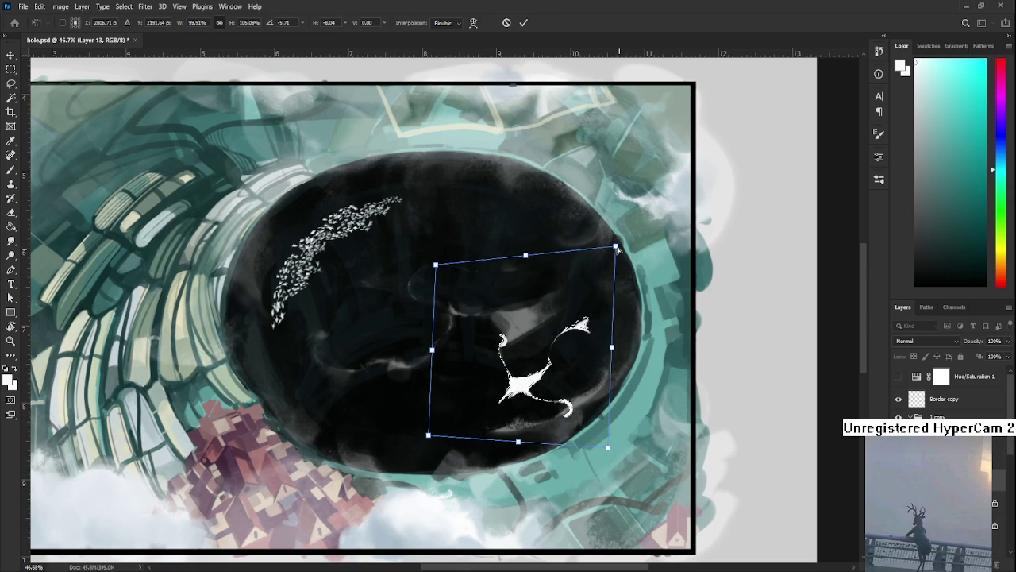
key("Return")
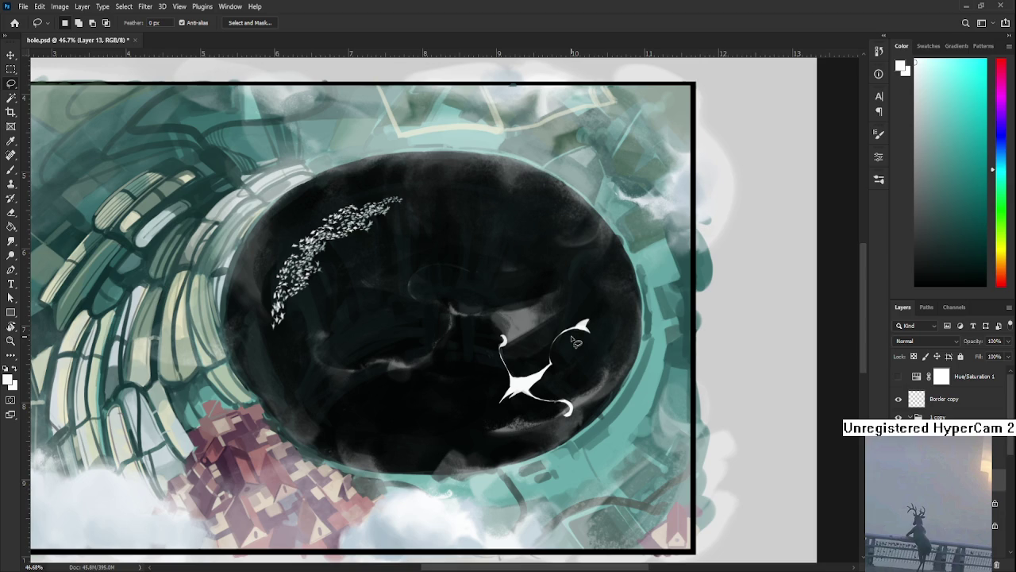
left_click_drag(577, 341, 423, 370)
key("b")
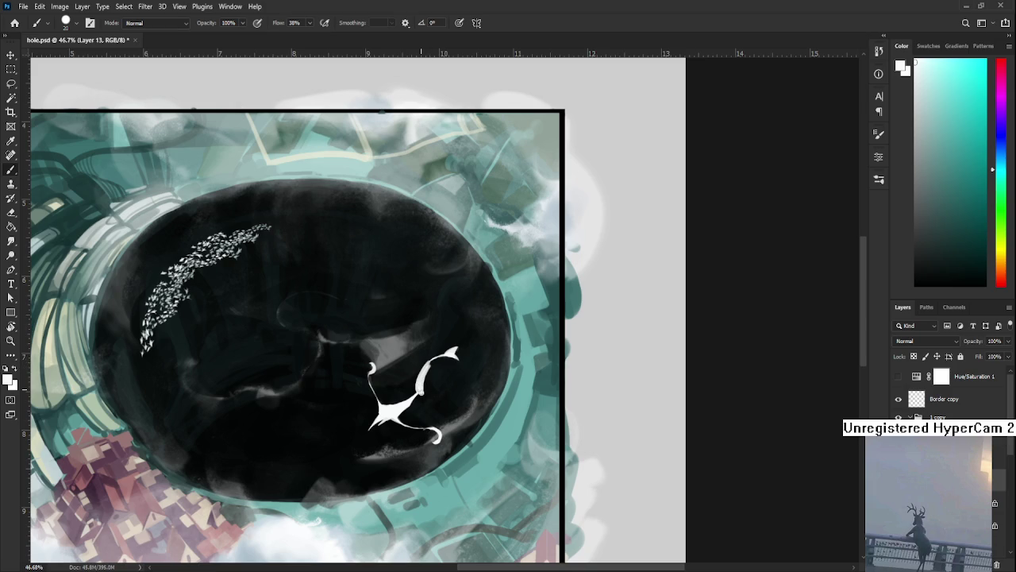
key("e")
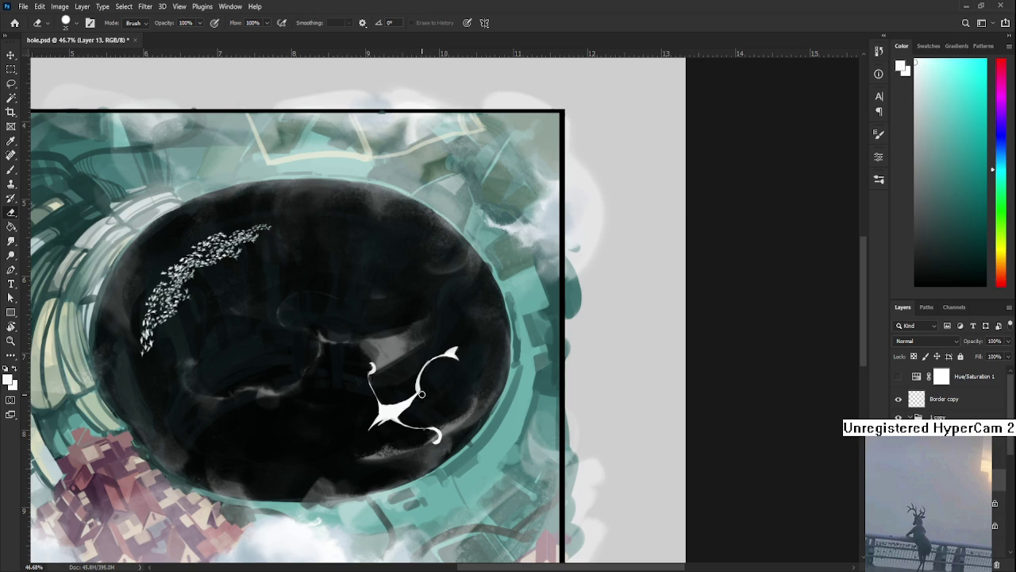
key("b")
key("e")
key("b")
key("e")
key("ctrl+0")
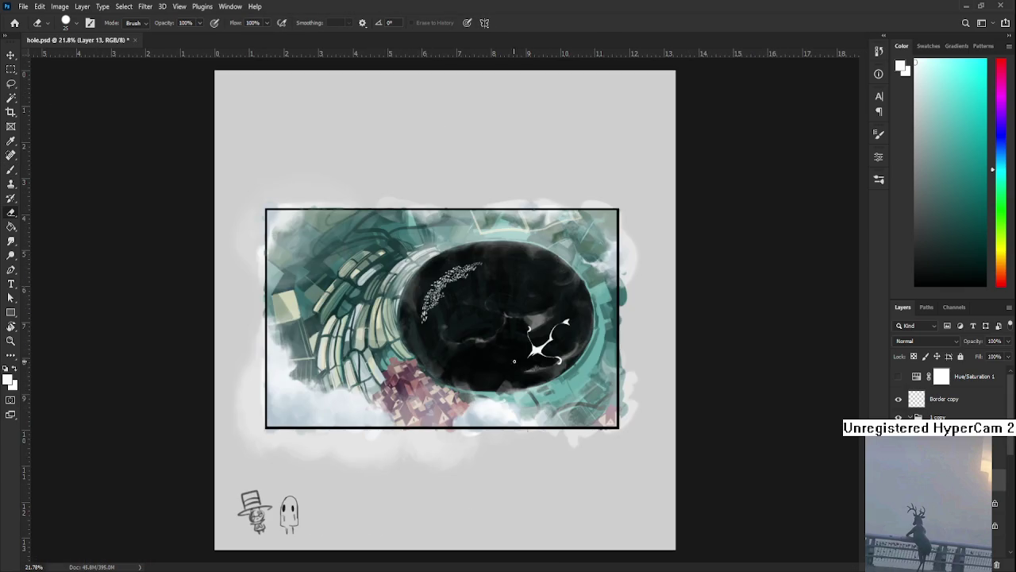
Step: Erase the centre of the white blob on the creature's tail, leaving a thin loop
scroll(555, 338, "up", 2)
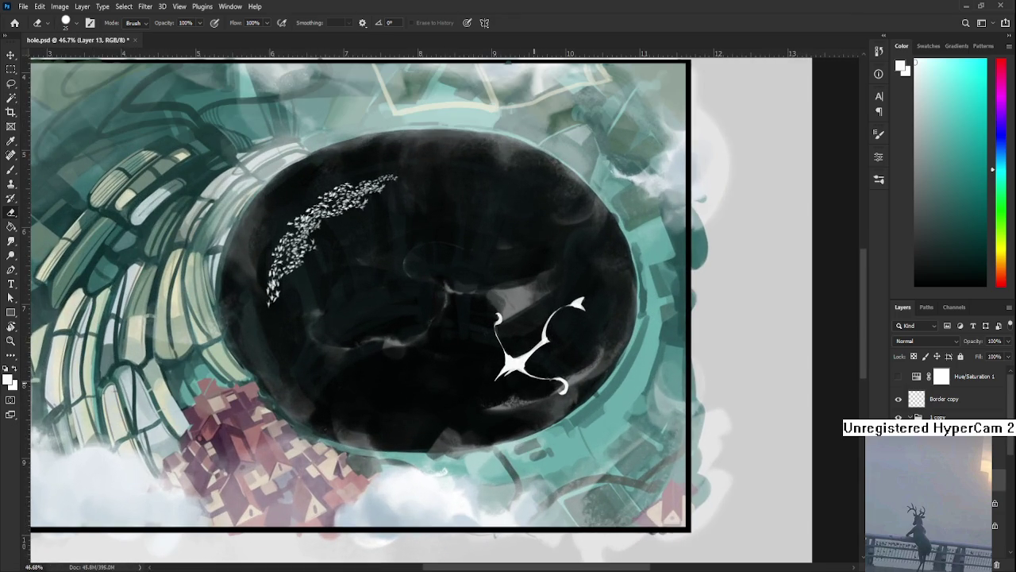
scroll(451, 353, "up", 1)
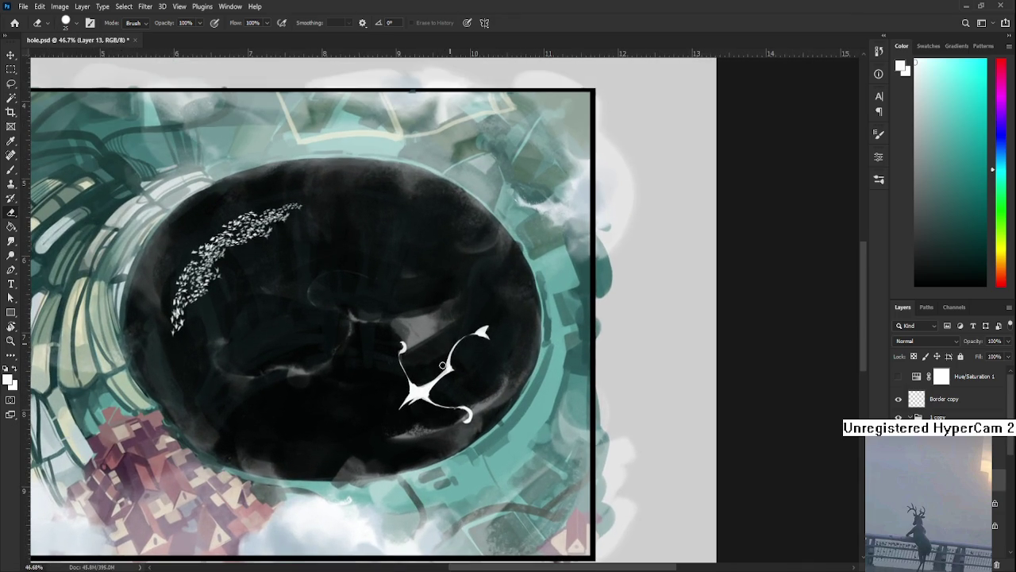
key("b")
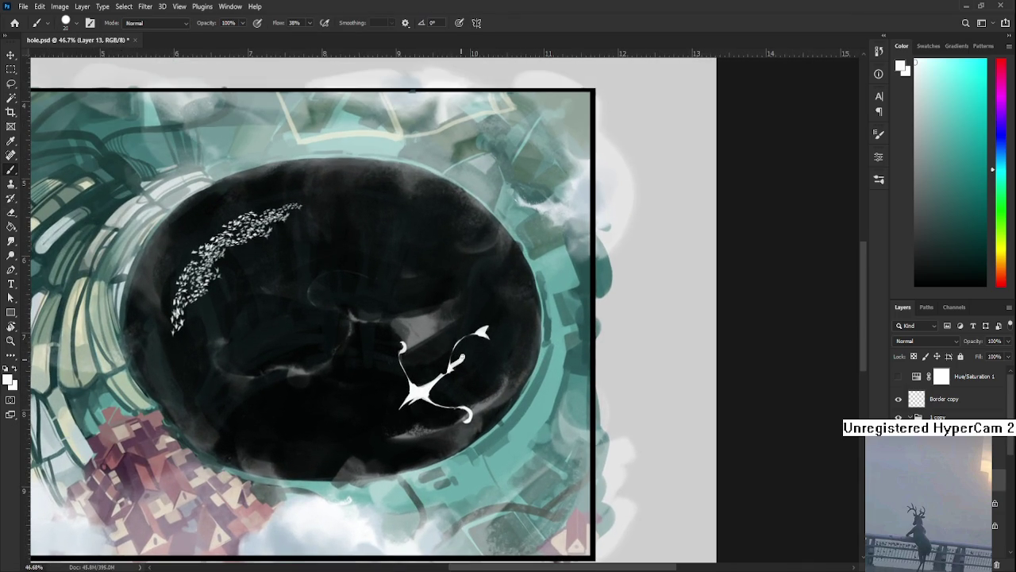
key("e")
mouse_move(455, 359)
left_mouse_down()
mouse_move(458, 372)
mouse_move(446, 368)
left_mouse_up()
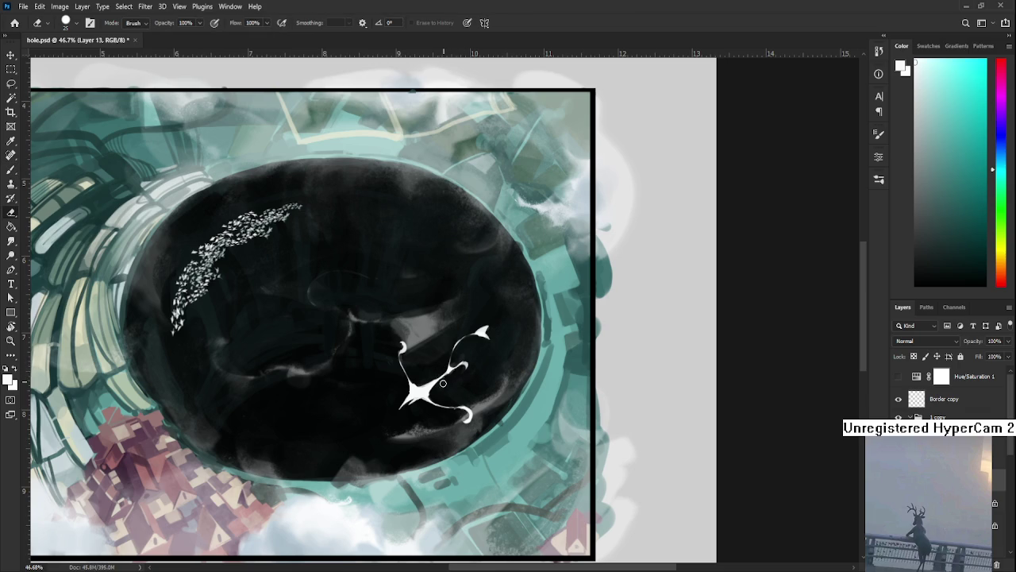
key("b")
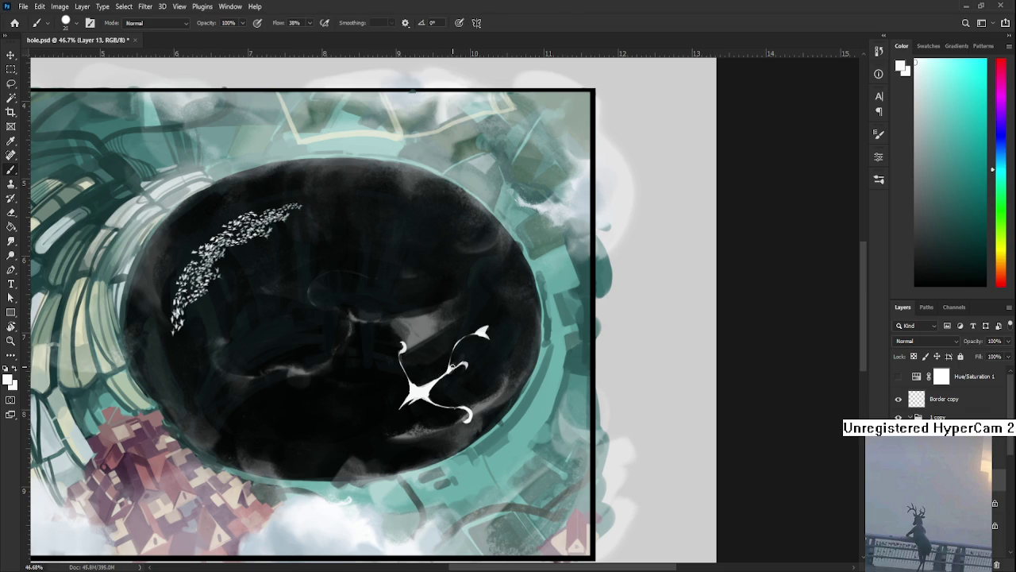
key("e")
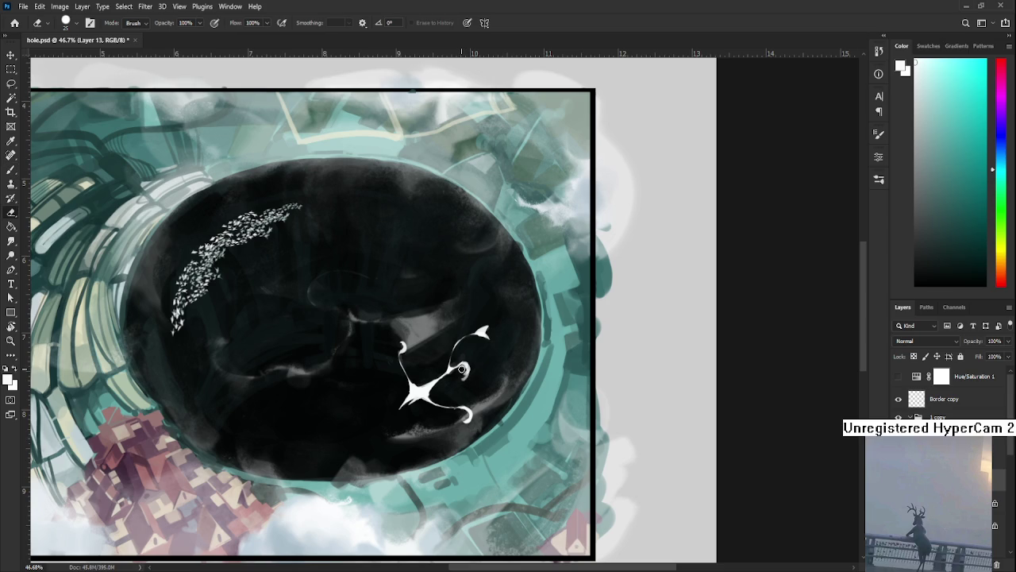
key("b")
key("e")
scroll(486, 377, "up", 1)
Step: Zoom to 110%, erase along the white curl's ring to thin it, then zoom back out
scroll(486, 377, "down", 2)
scroll(486, 373, "up", 2)
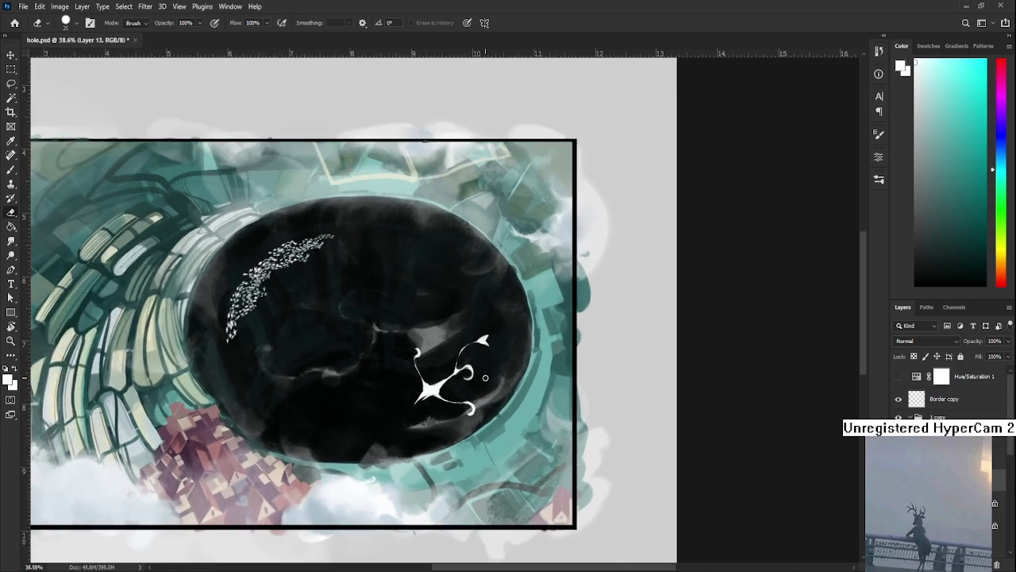
scroll(486, 367, "up", 1)
scroll(486, 368, "up", 2)
scroll(487, 366, "up", 1)
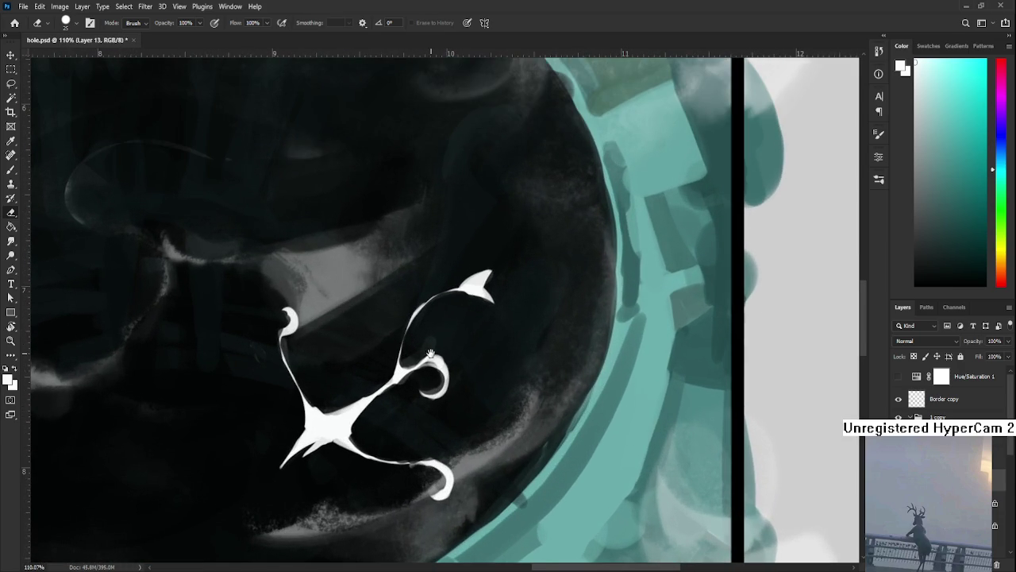
scroll(429, 375, "up", 1)
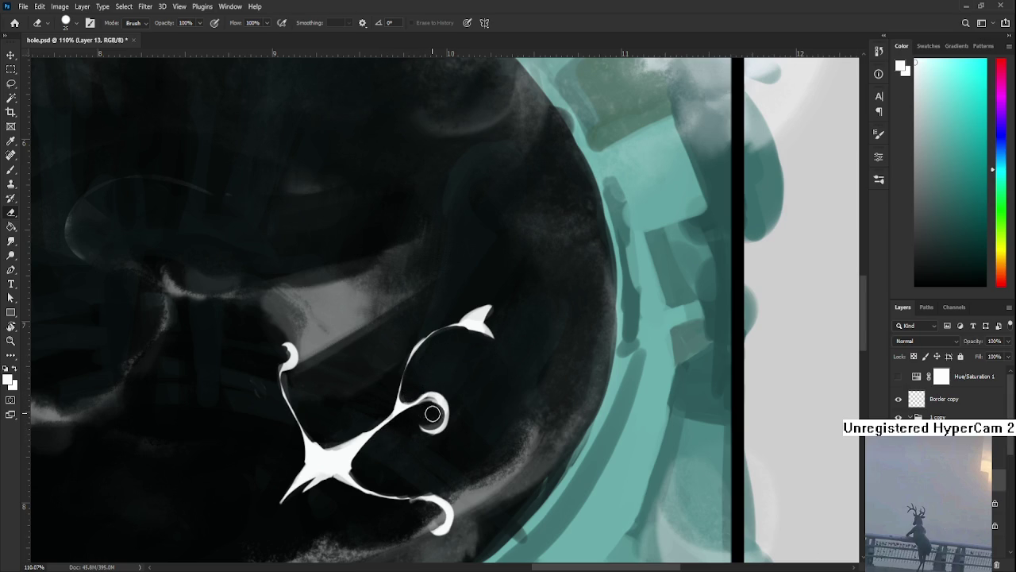
left_click_drag(427, 412, 444, 407)
scroll(443, 407, "down", 2)
scroll(430, 405, "down", 2)
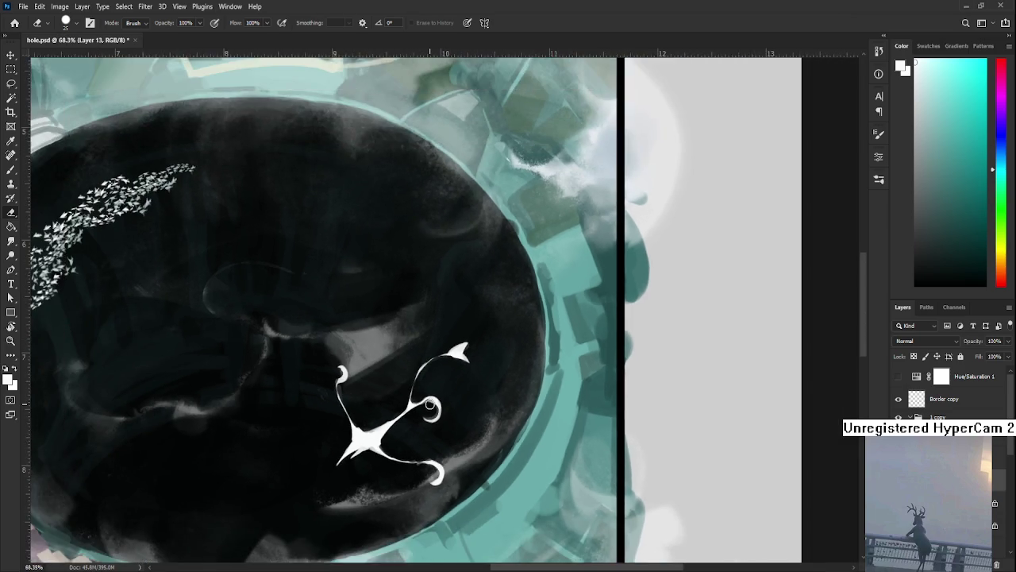
scroll(430, 406, "down", 1)
scroll(429, 406, "down", 1)
scroll(425, 388, "down", 1)
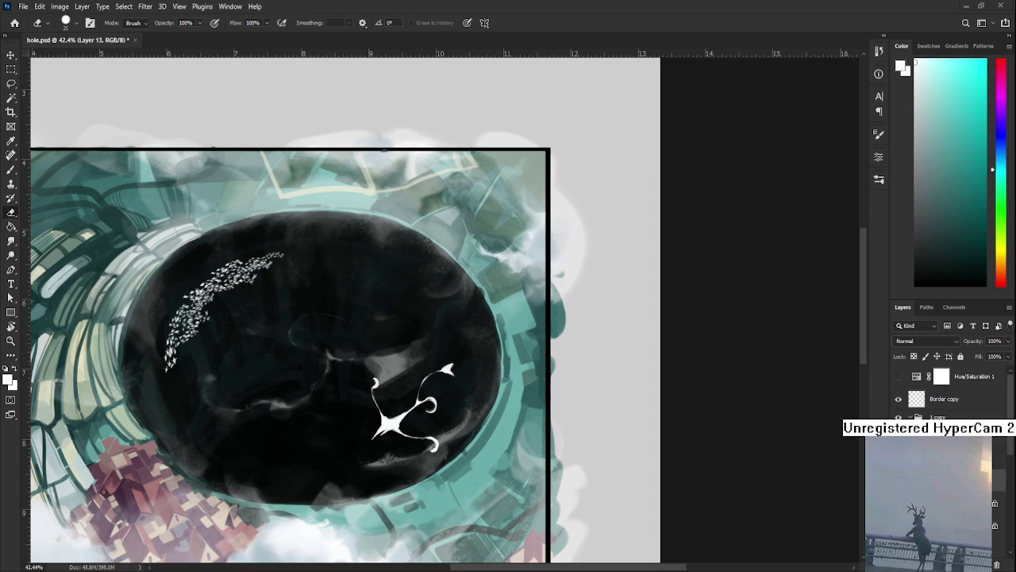
scroll(434, 463, "up", 1)
Step: Erase a small bit from the white creature's body
scroll(434, 464, "up", 1)
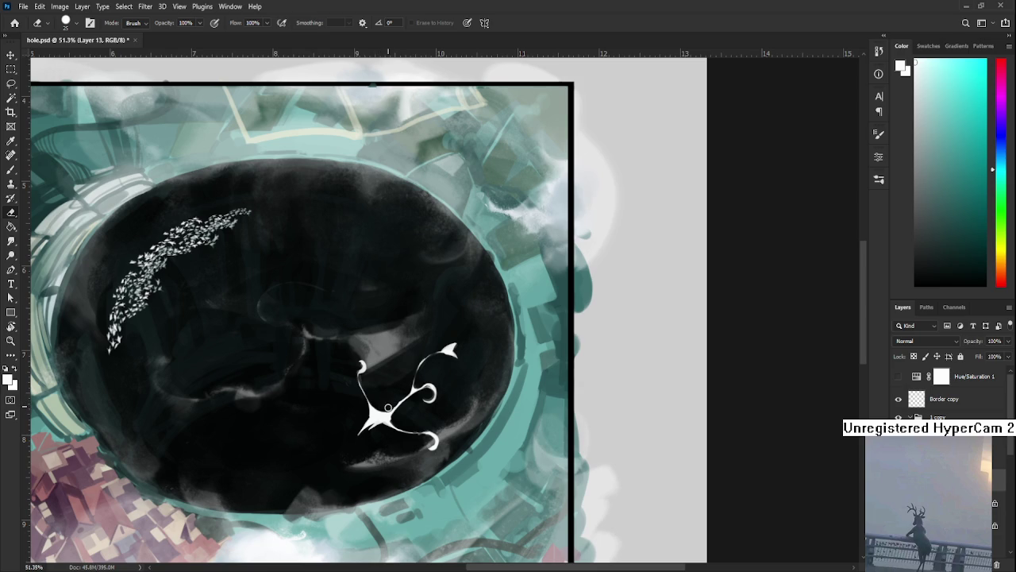
key("b")
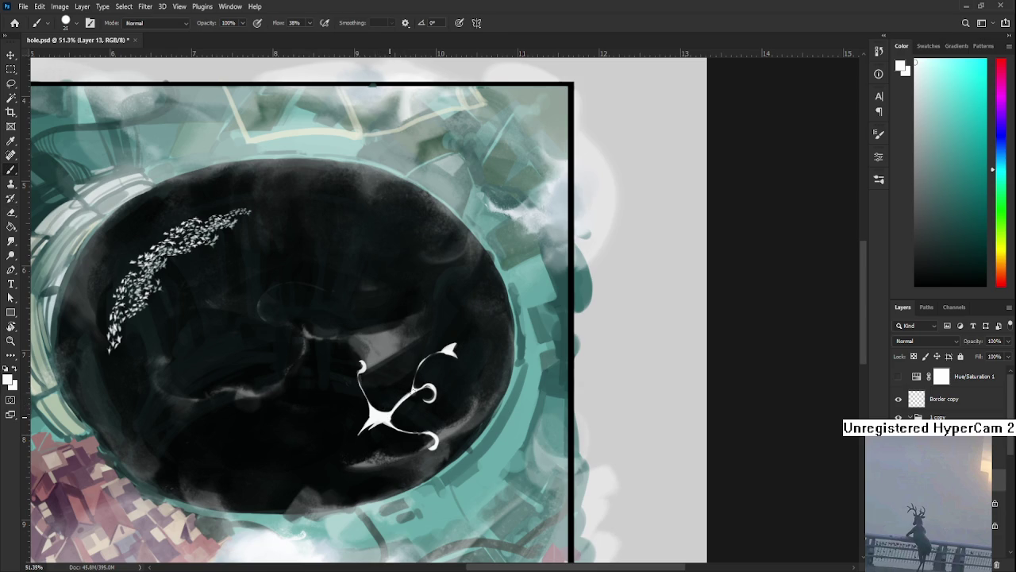
key("e")
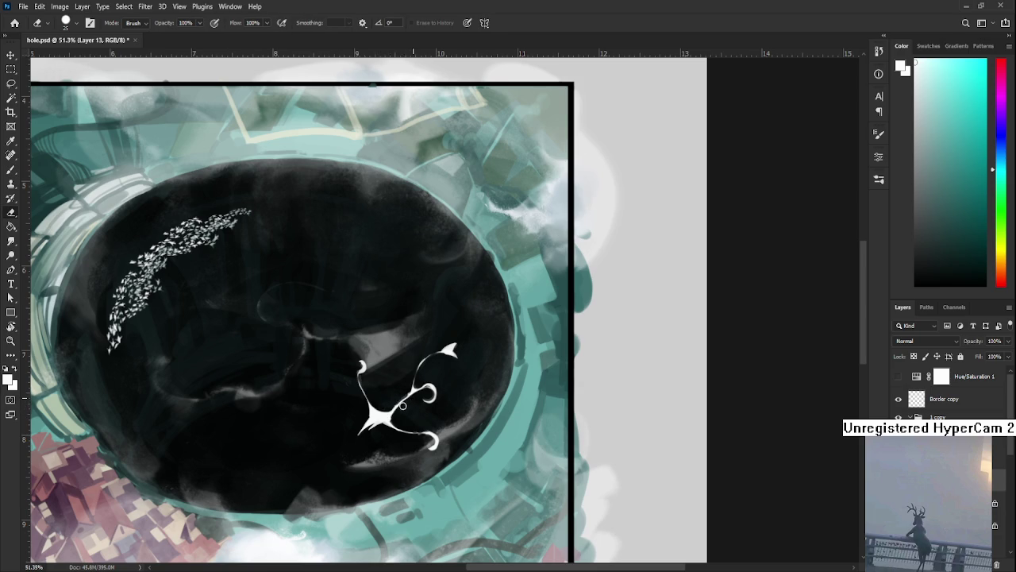
key("b")
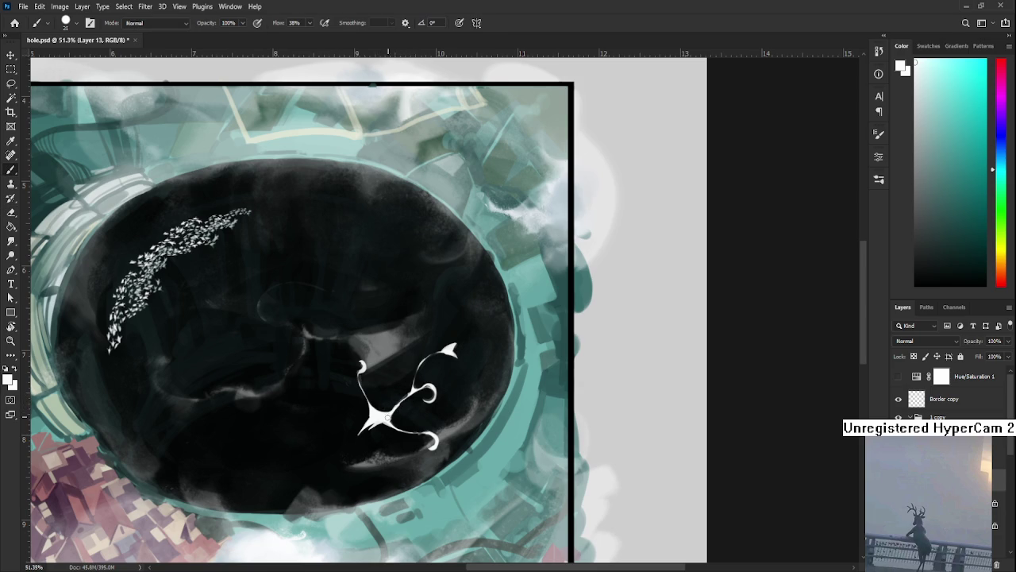
key("e")
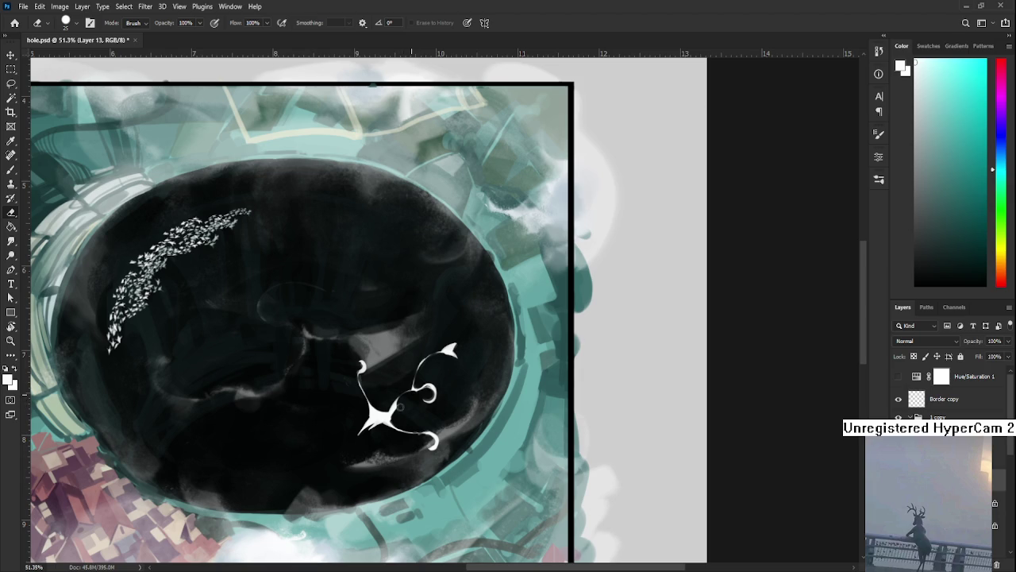
key("b")
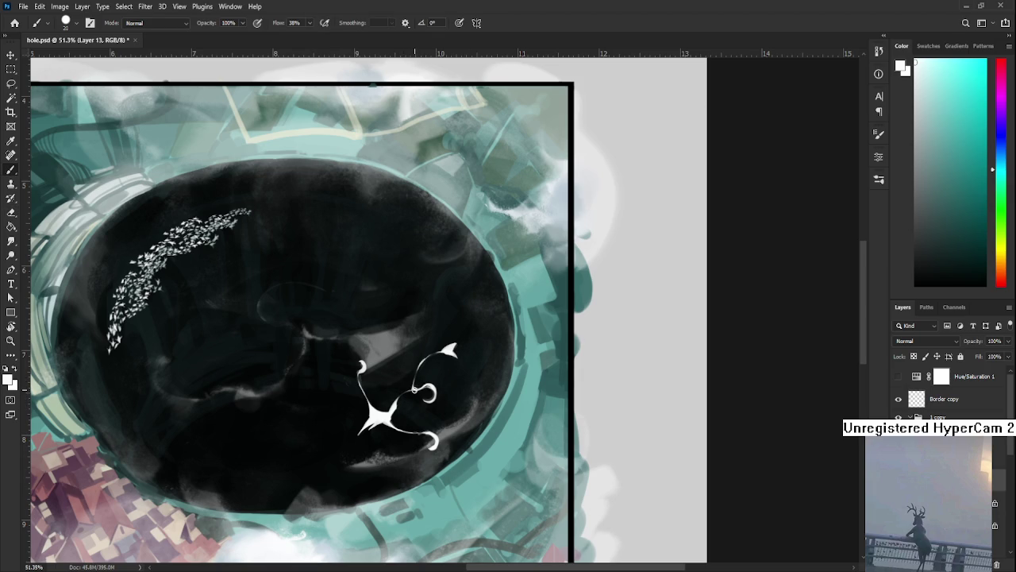
key("e")
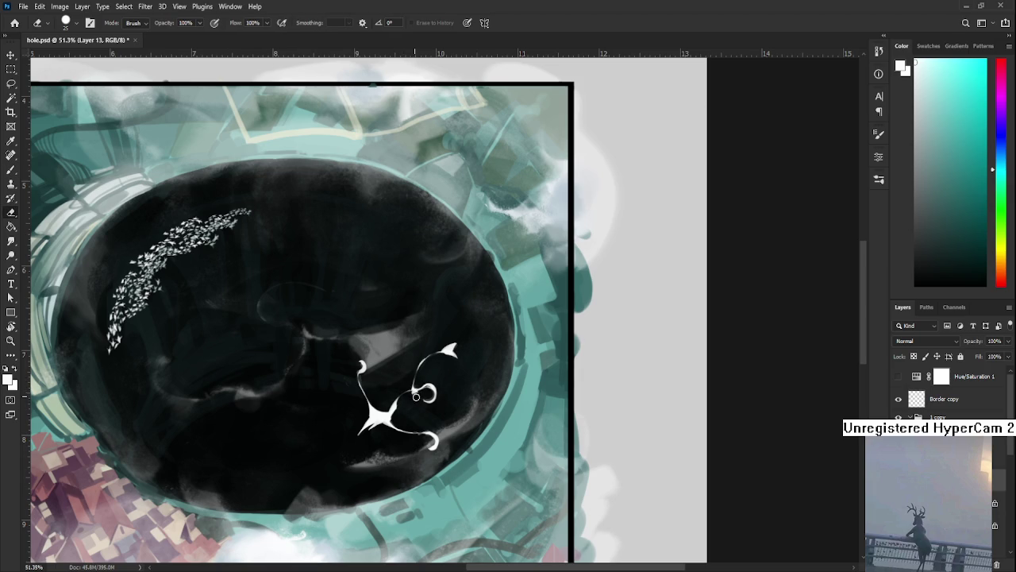
key("b")
key("e")
key("b")
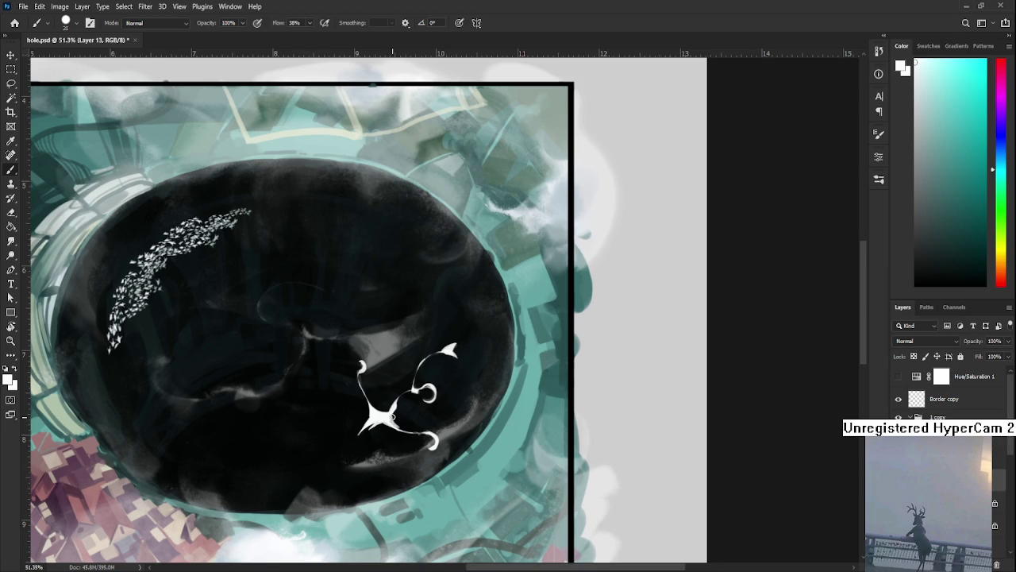
key("e")
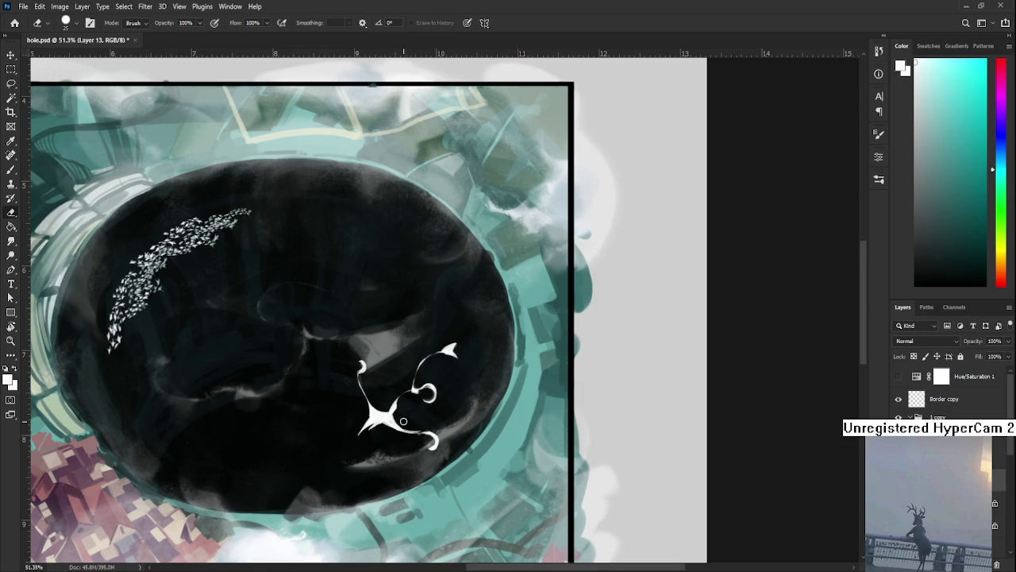
left_click_drag(394, 426, 390, 424)
Step: Trim the creature's lower tail hook into a slimmer crescent
key("b")
key("e")
key("b")
key("e")
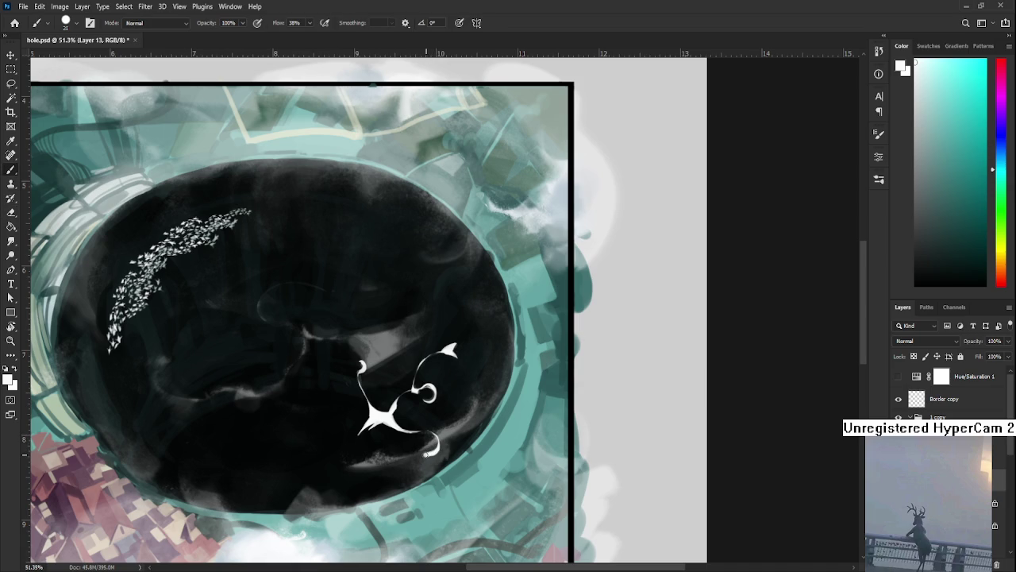
mouse_move(429, 452)
left_mouse_down()
mouse_move(442, 443)
mouse_move(428, 457)
left_mouse_up()
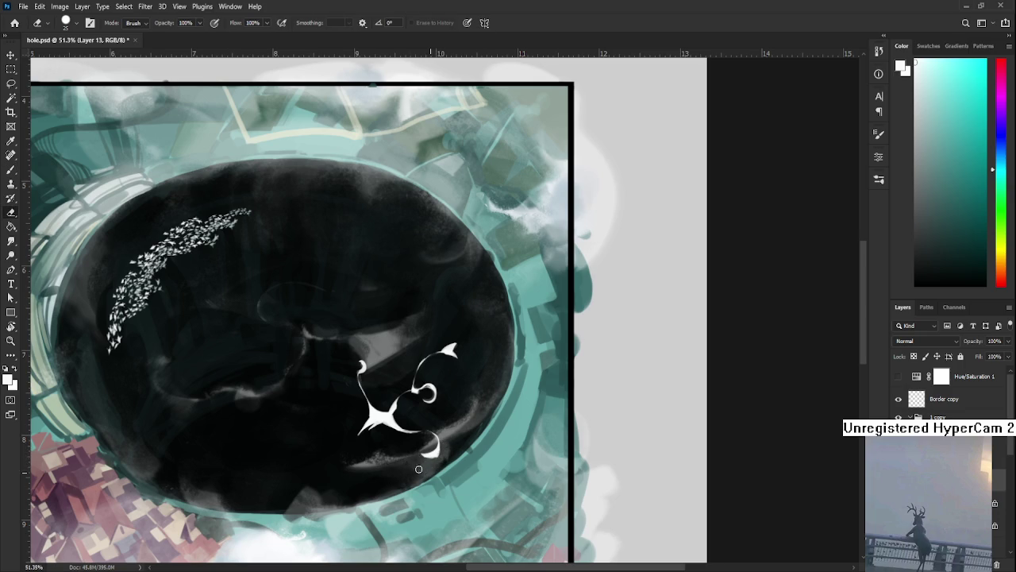
key("b")
key("e")
scroll(501, 465, "down", 1)
scroll(500, 455, "up", 2)
scroll(500, 455, "up", 1)
scroll(500, 455, "down", 2)
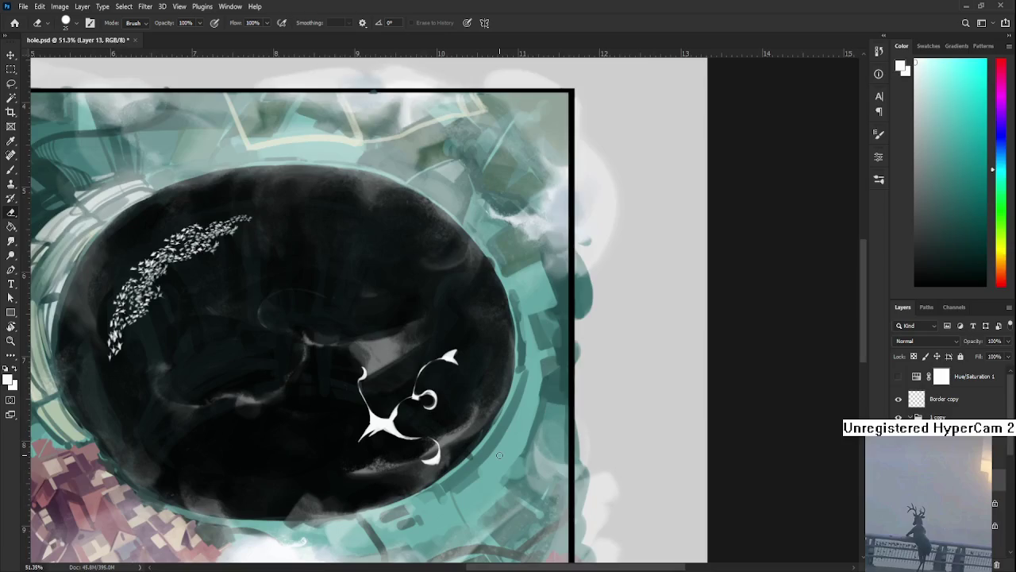
left_click_drag(422, 424, 459, 431)
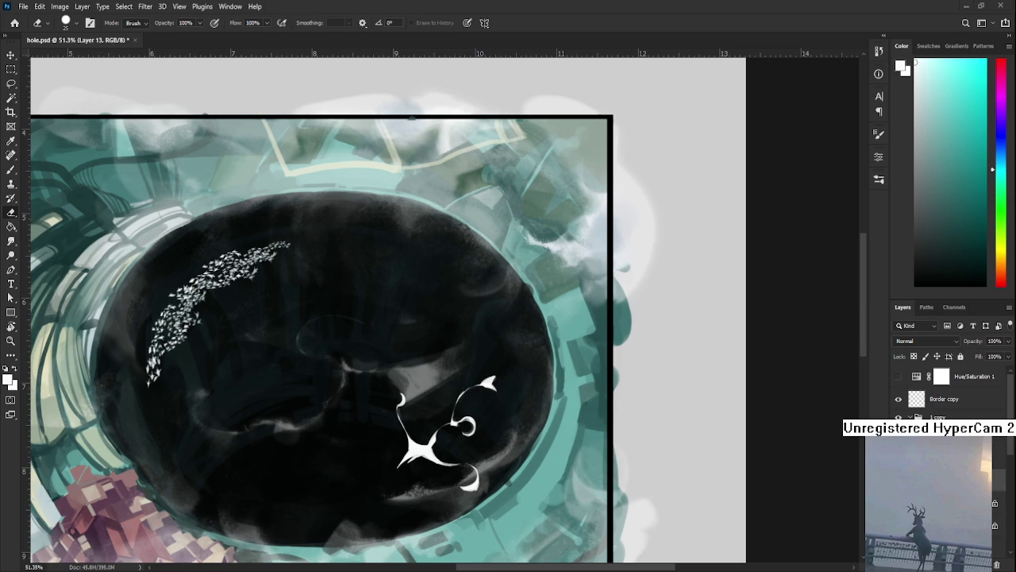
left_click_drag(446, 408, 483, 397)
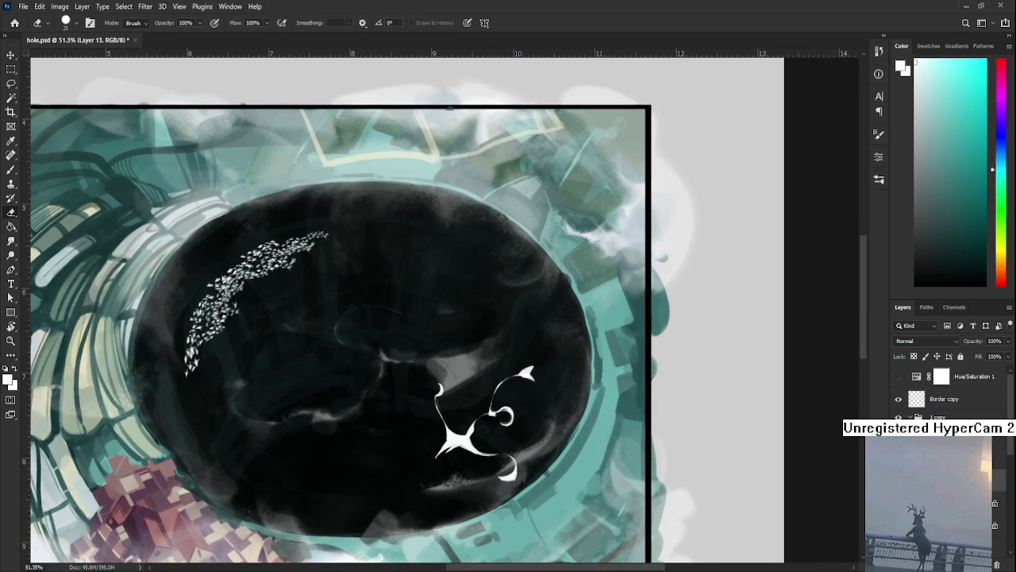
scroll(436, 446, "down", 2)
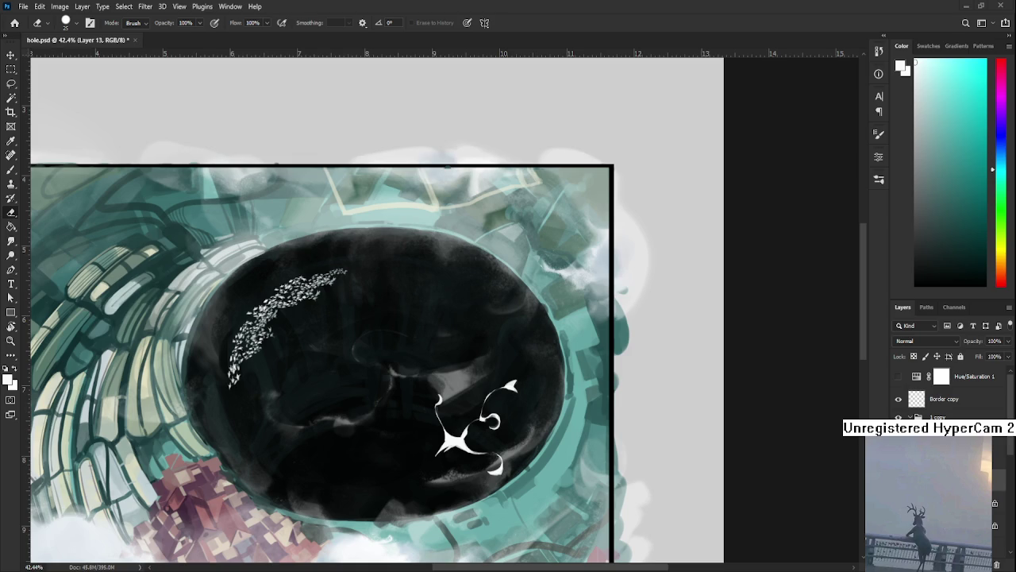
scroll(445, 433, "up", 1)
key("b")
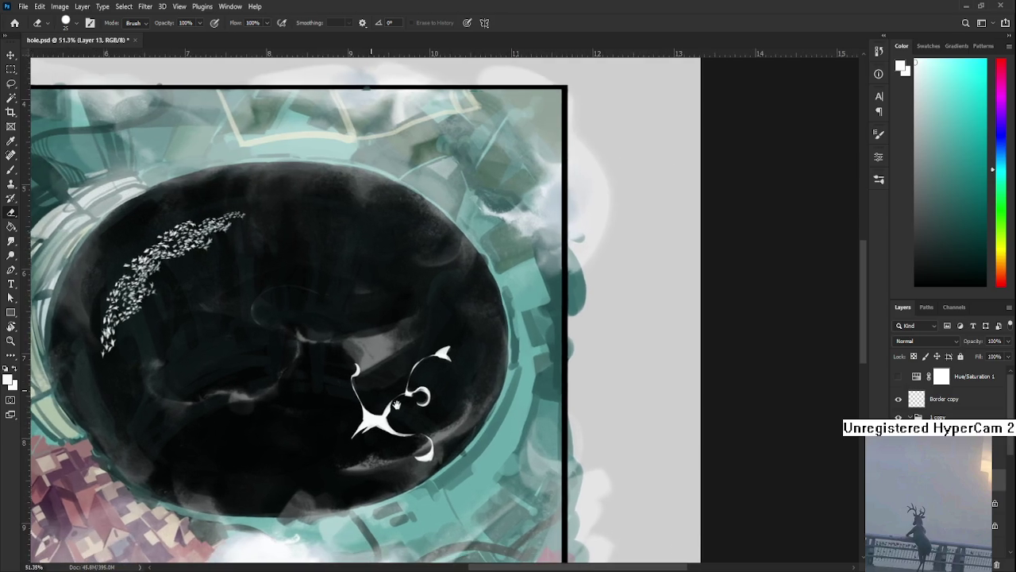
Step: Zoom to 82.7% and centre the close-up view on the white creature
left_click_drag(480, 426, 391, 408)
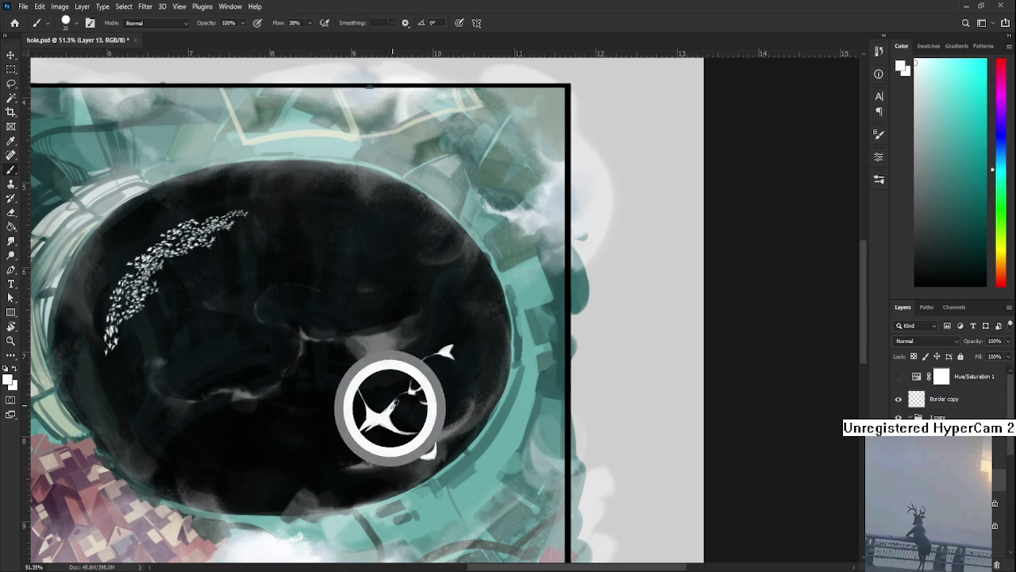
key("e")
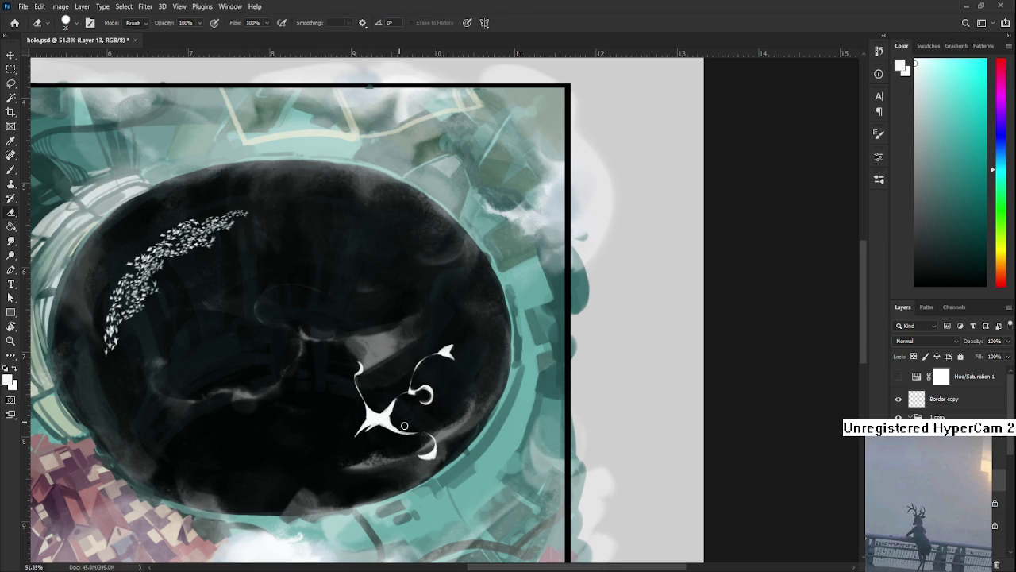
left_click_drag(433, 407, 425, 449)
scroll(421, 416, "down", 5)
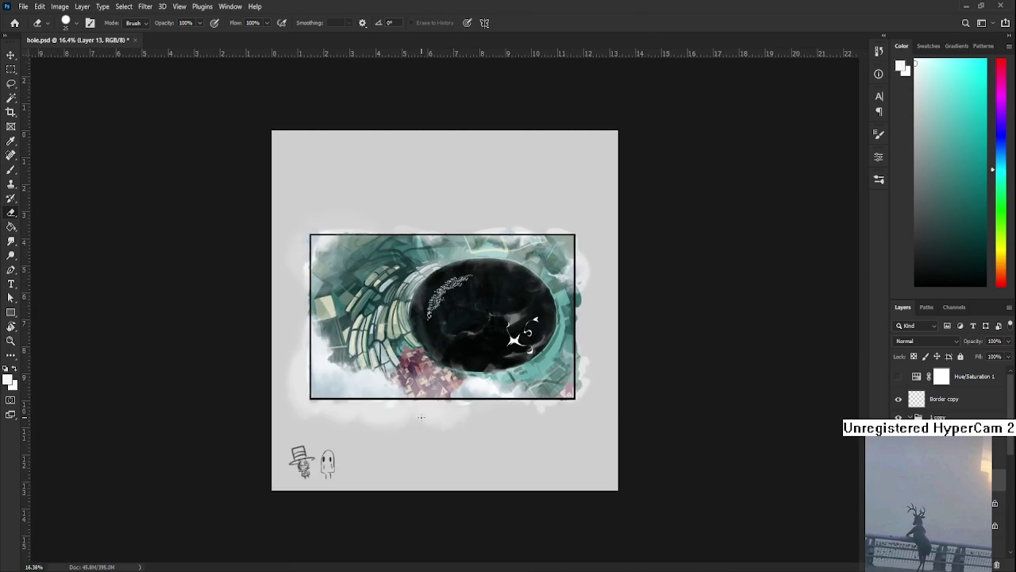
scroll(562, 341, "up", 2)
scroll(563, 341, "up", 2)
scroll(562, 341, "up", 1)
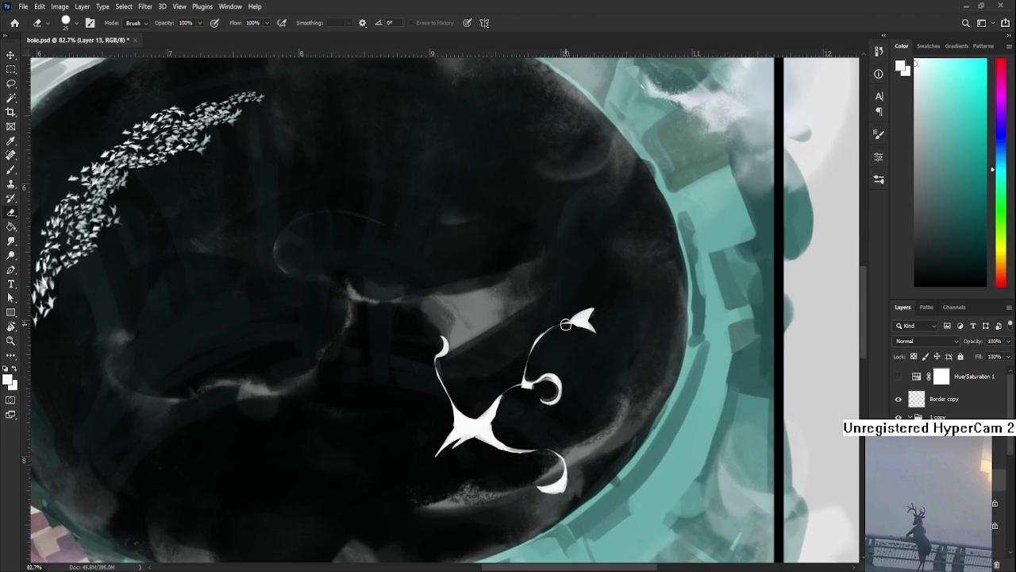
left_click_drag(490, 351, 386, 383)
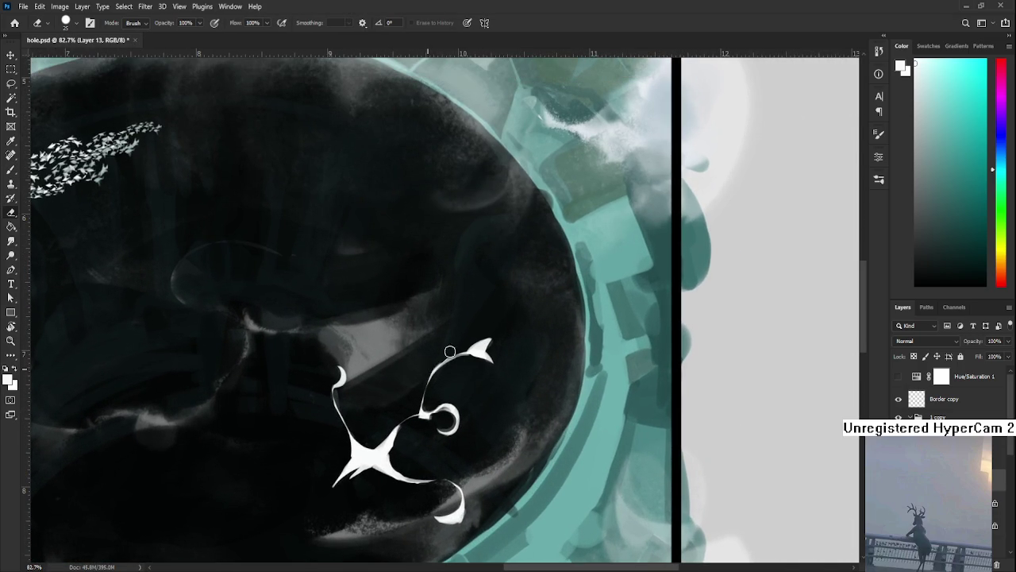
Step: Paint a white curve joining the creature's loop up to its upper fin
key("b")
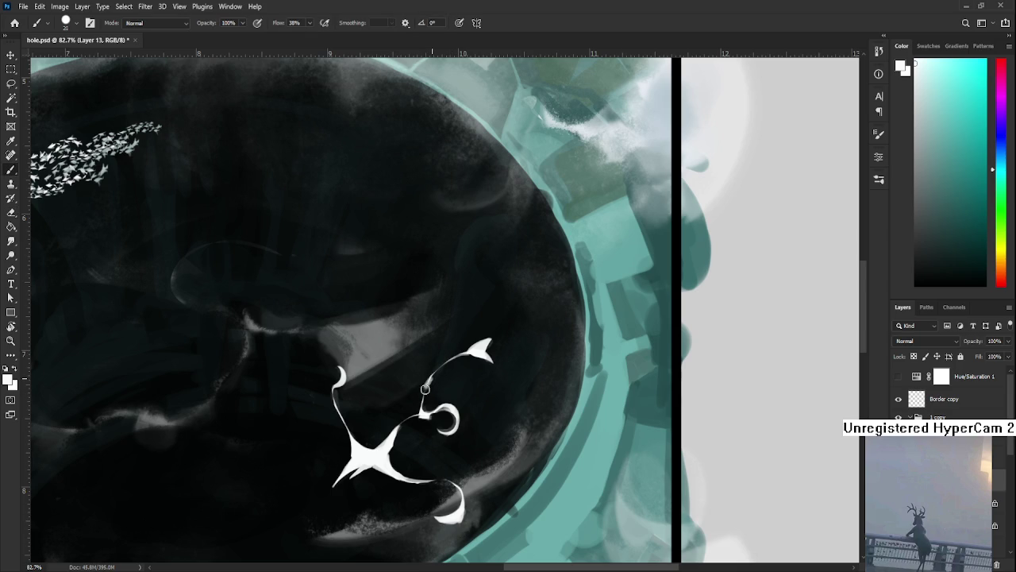
key("e")
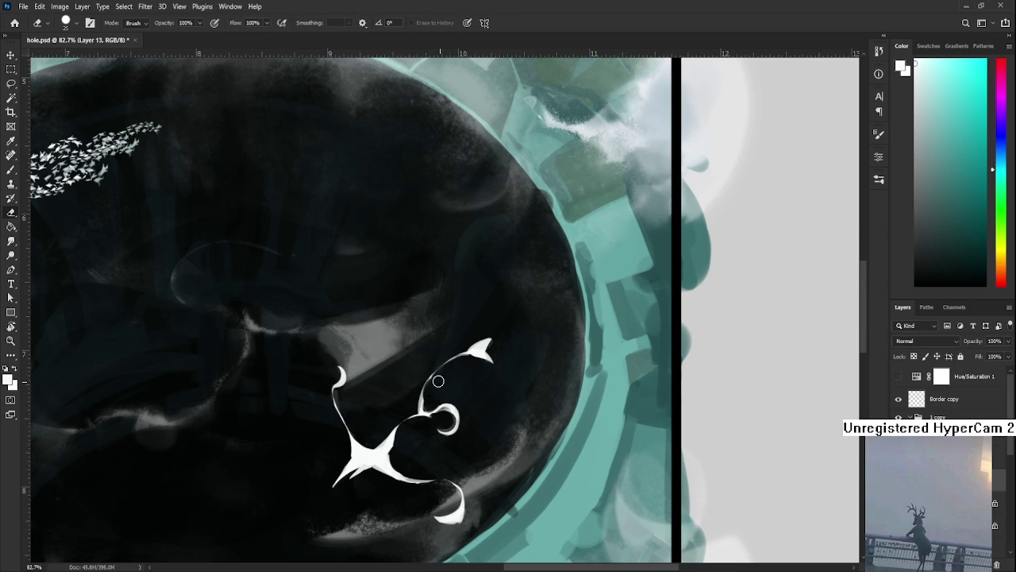
key("b")
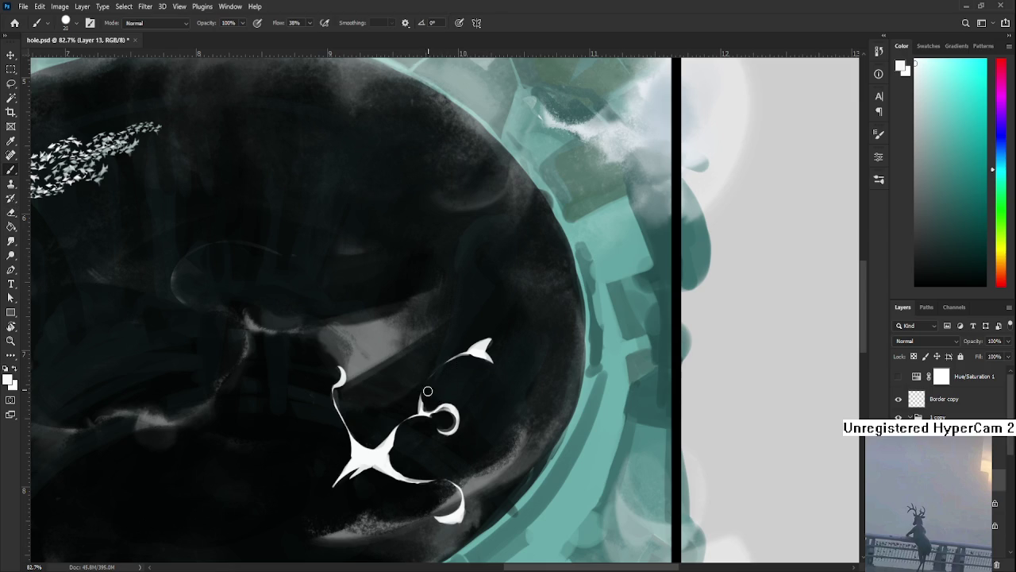
left_click_drag(423, 407, 450, 356)
key("e")
key("b")
key("e")
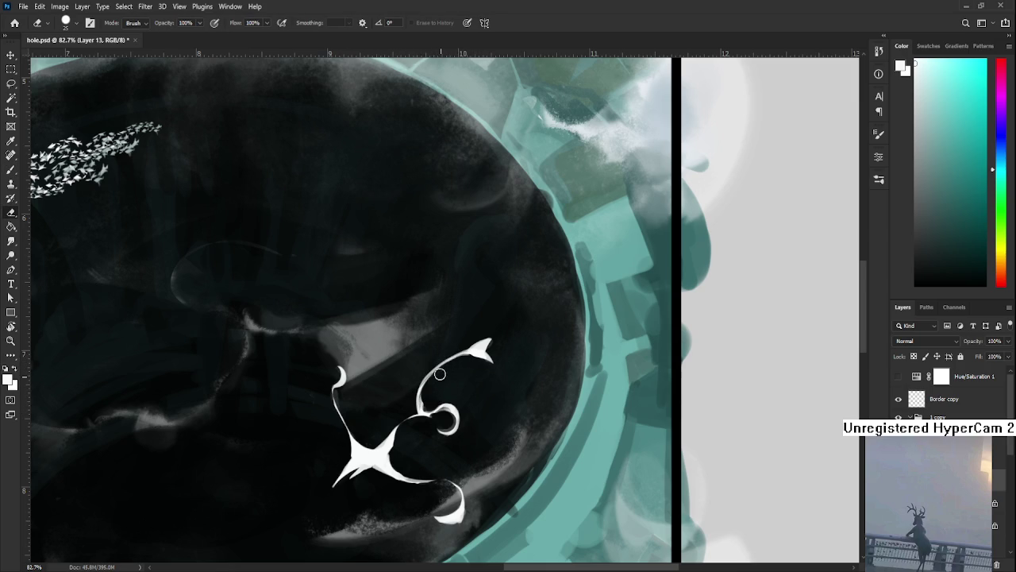
key("b")
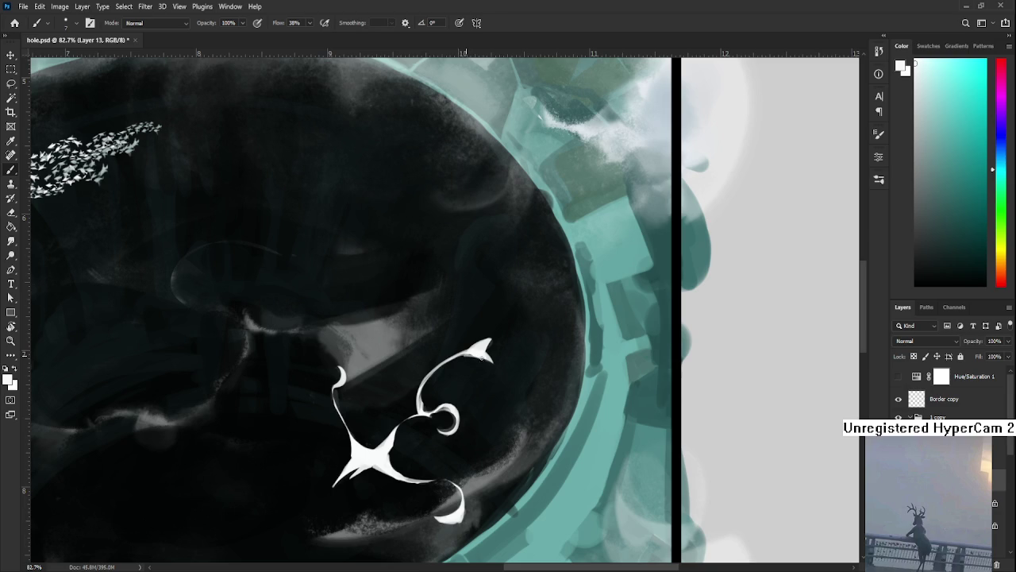
key("e")
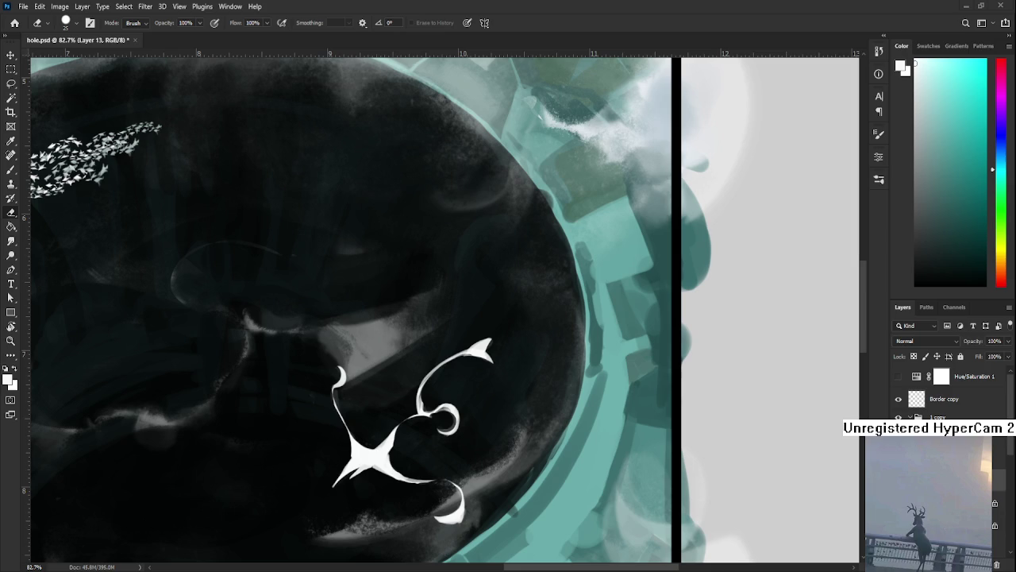
Step: Zoom in and frame the hole and white creature closely with the Brush ready
scroll(449, 472, "down", 5)
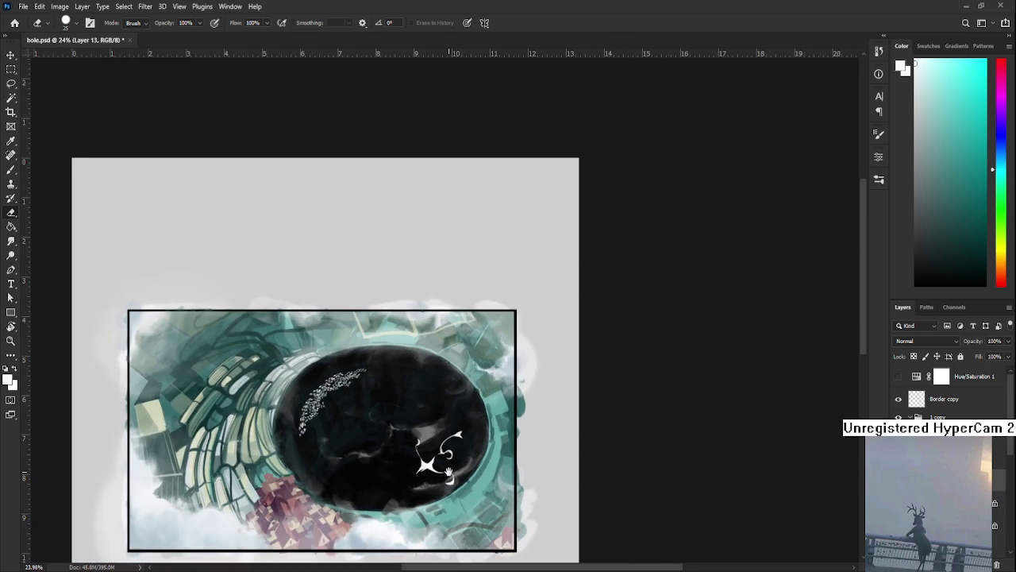
scroll(449, 473, "up", 3)
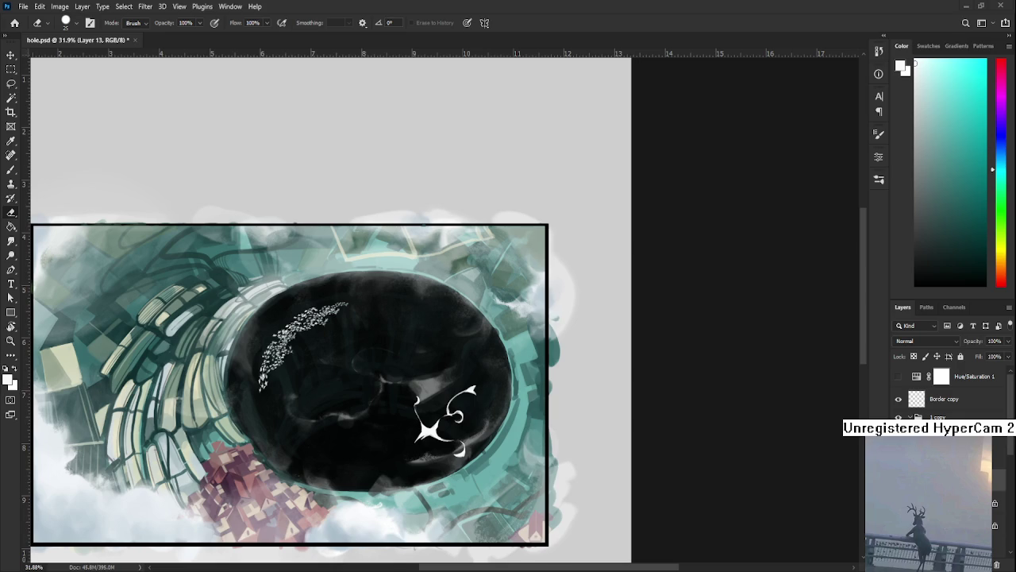
scroll(454, 416, "up", 1)
scroll(453, 415, "up", 1)
scroll(521, 409, "up", 2)
left_click_drag(520, 409, 432, 337)
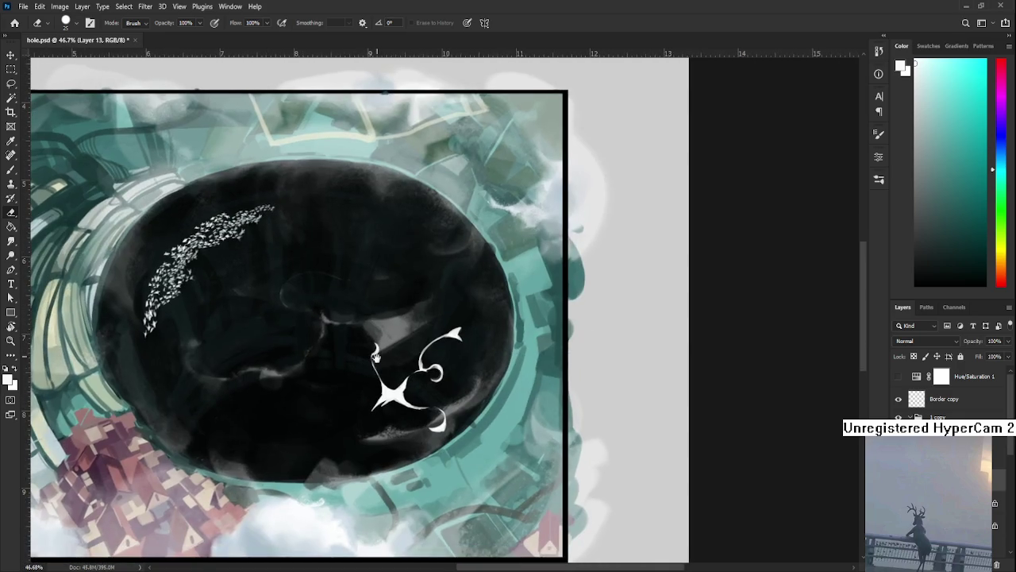
left_click_drag(389, 380, 393, 395)
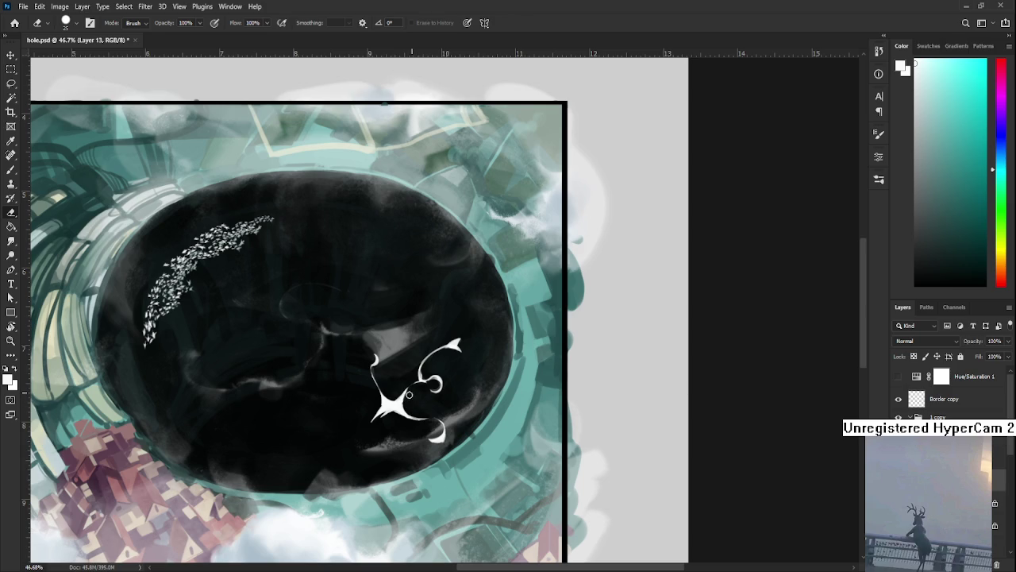
key("b")
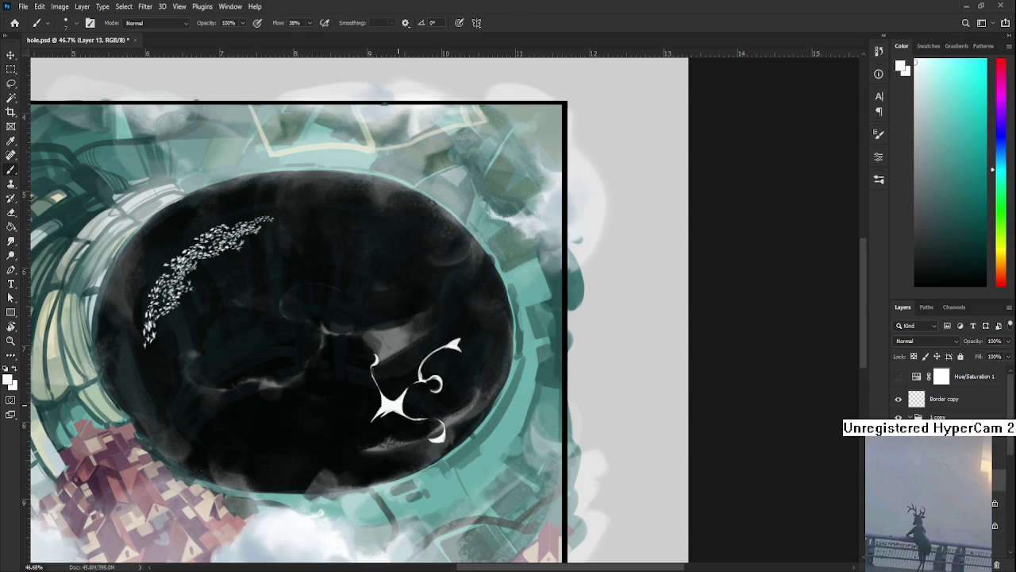
key("e")
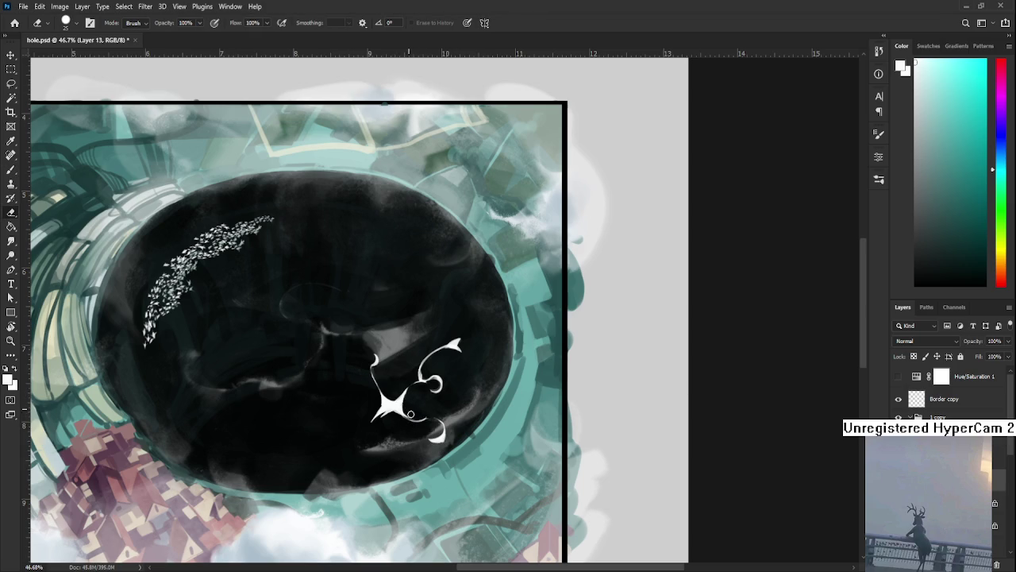
key("b")
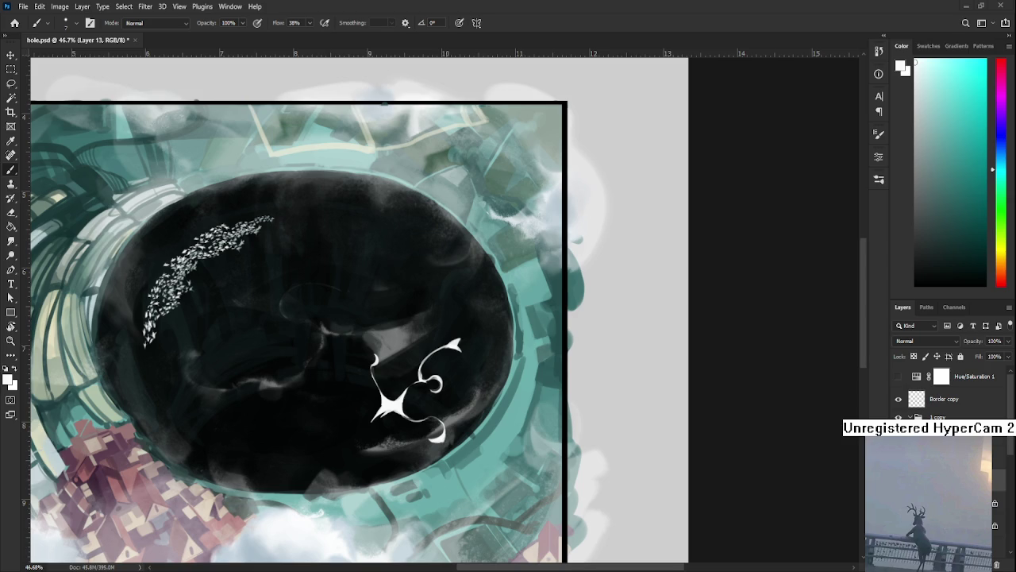
scroll(451, 391, "up", 1)
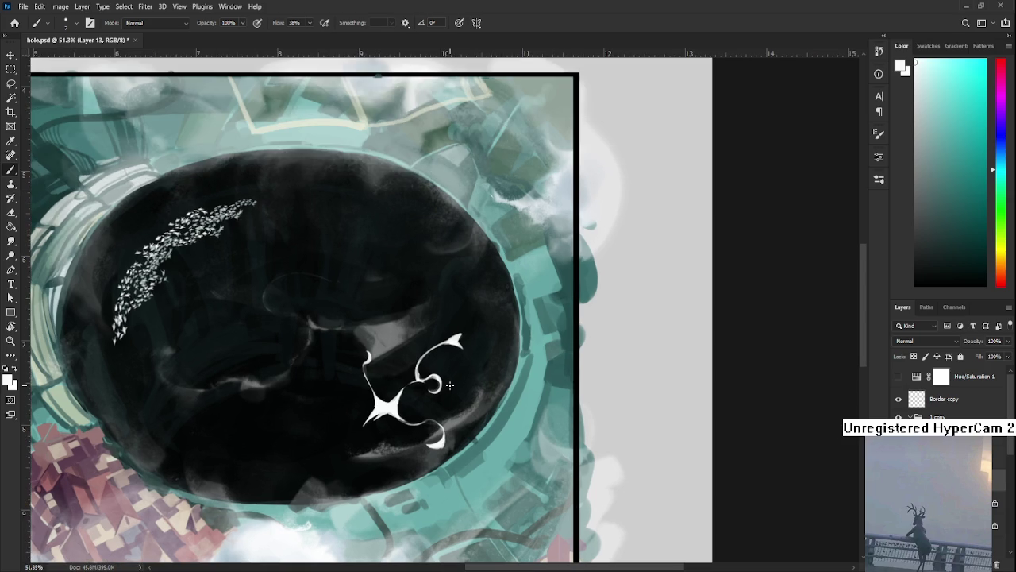
Step: Tilt the canvas view about 8 degrees and paint a white stroke joining the creature's curl
key("r")
left_click_drag(449, 385, 365, 410)
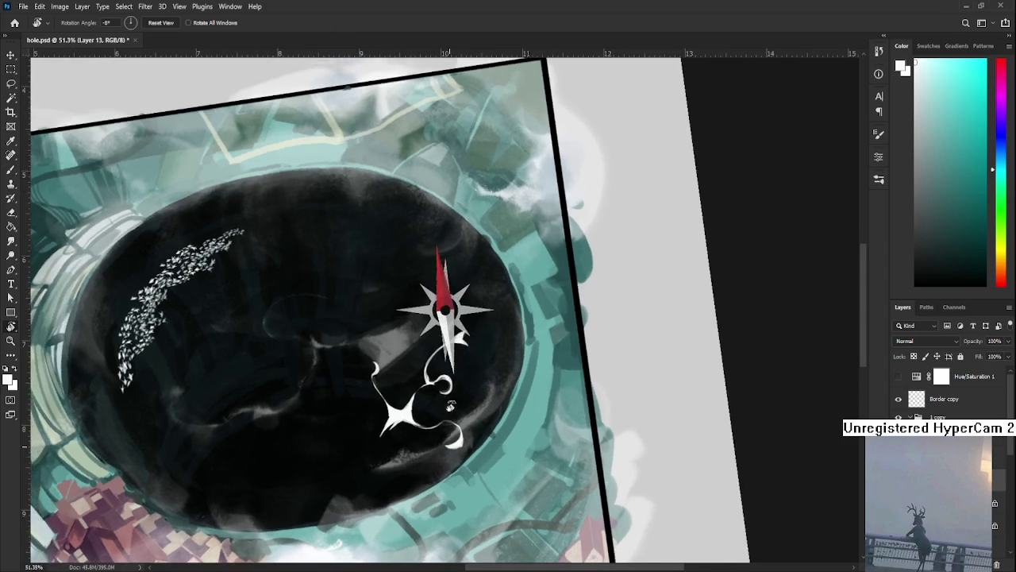
key("b")
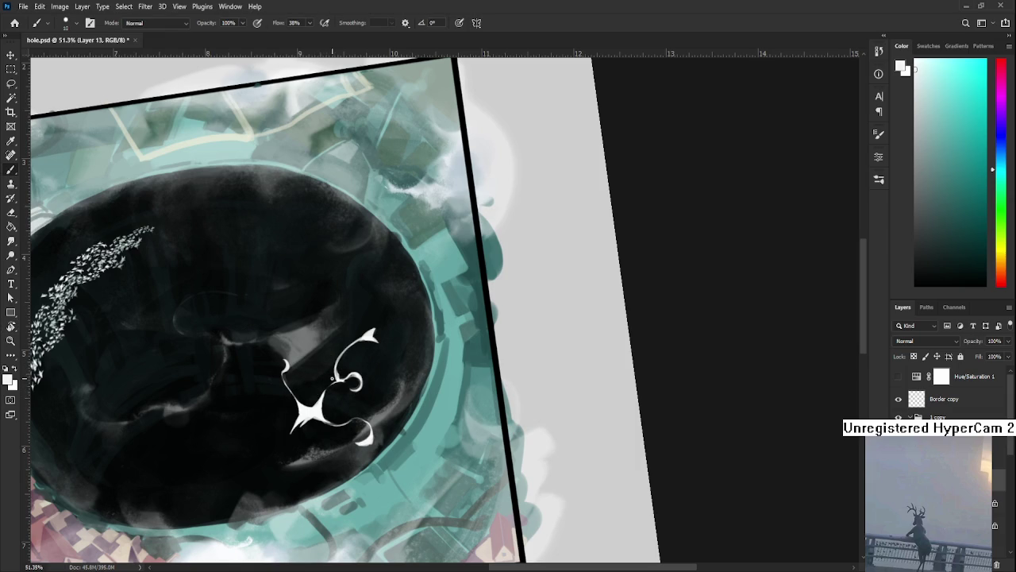
left_click_drag(332, 384, 335, 402)
Step: Tilt the view about 10 degrees counterclockwise and reposition it to inspect the joined curl
key("r")
mouse_move(389, 407)
left_mouse_down()
mouse_move(402, 411)
mouse_move(325, 397)
left_mouse_up()
key("e")
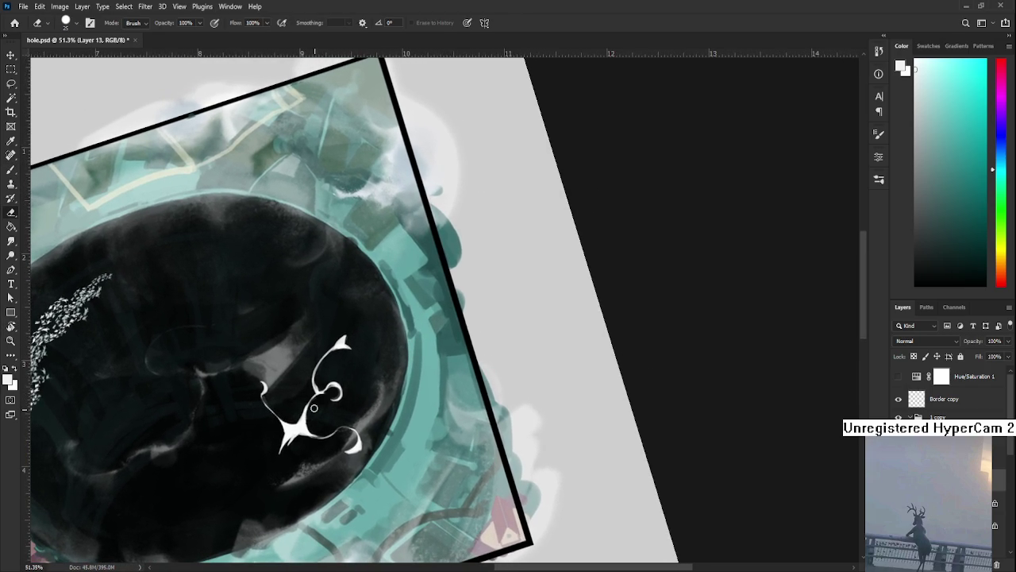
key("b")
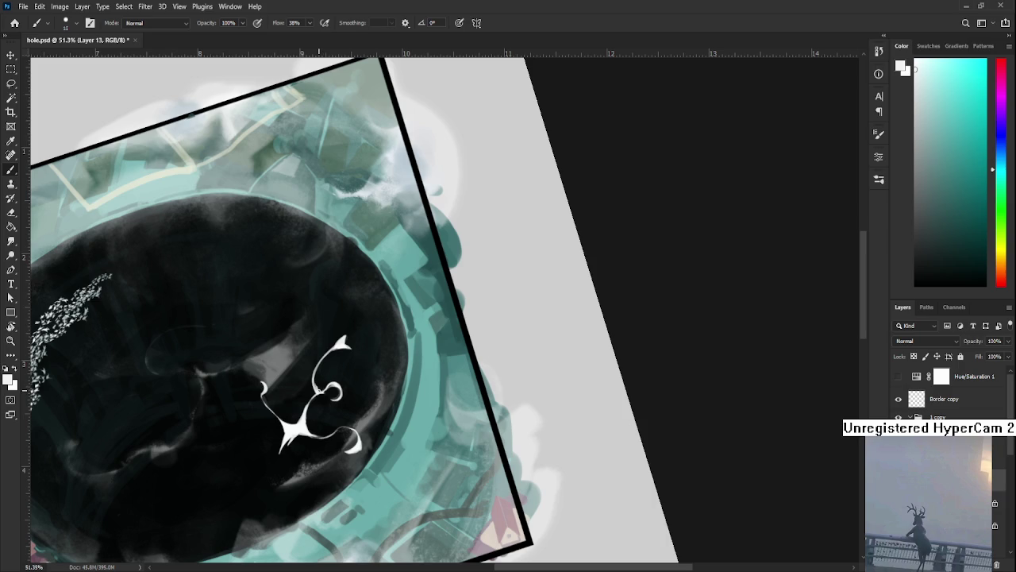
key("e")
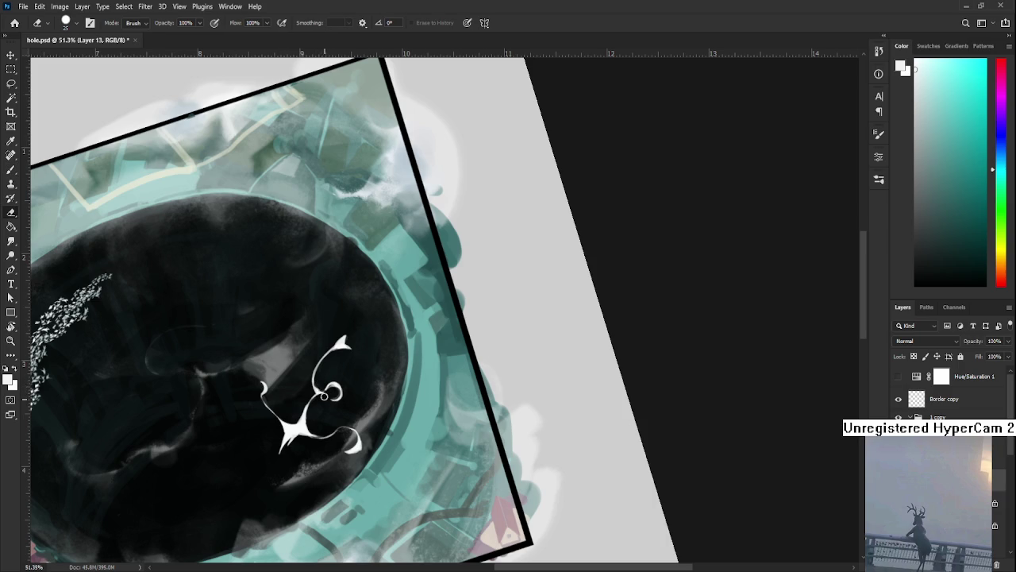
left_click_drag(323, 397, 350, 376)
scroll(353, 400, "down", 3)
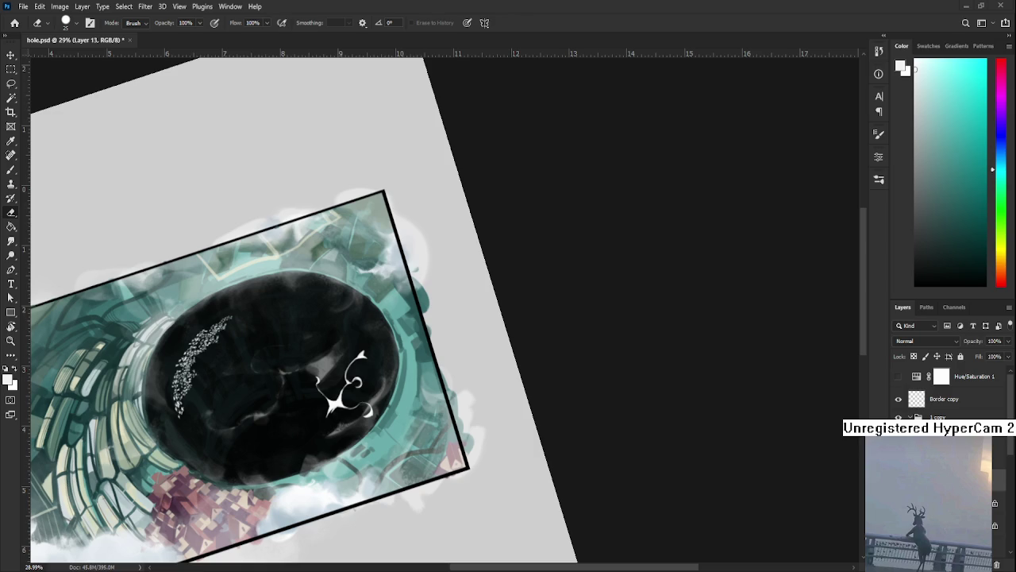
scroll(341, 405, "up", 2)
scroll(342, 405, "up", 3)
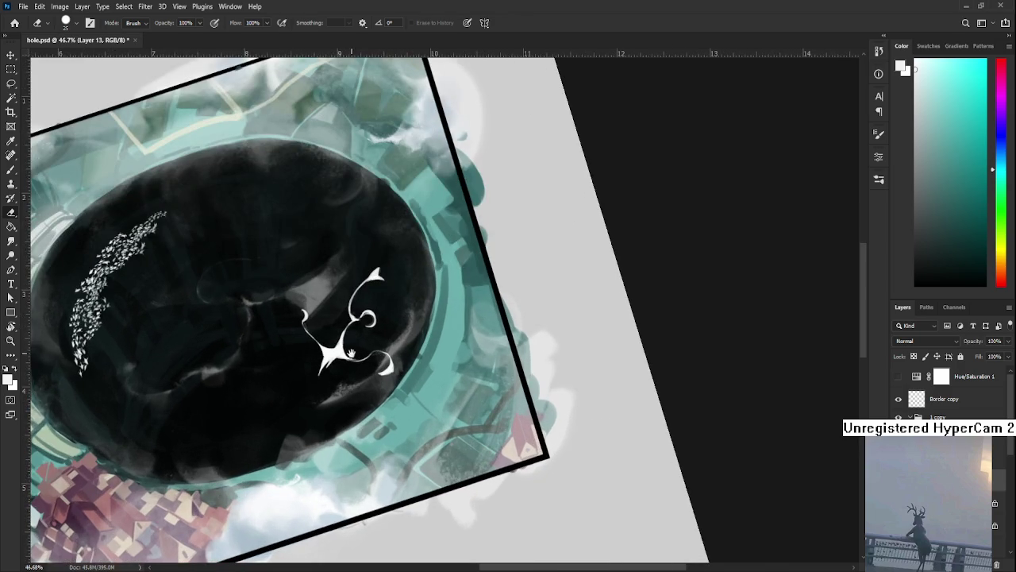
scroll(344, 401, "down", 2)
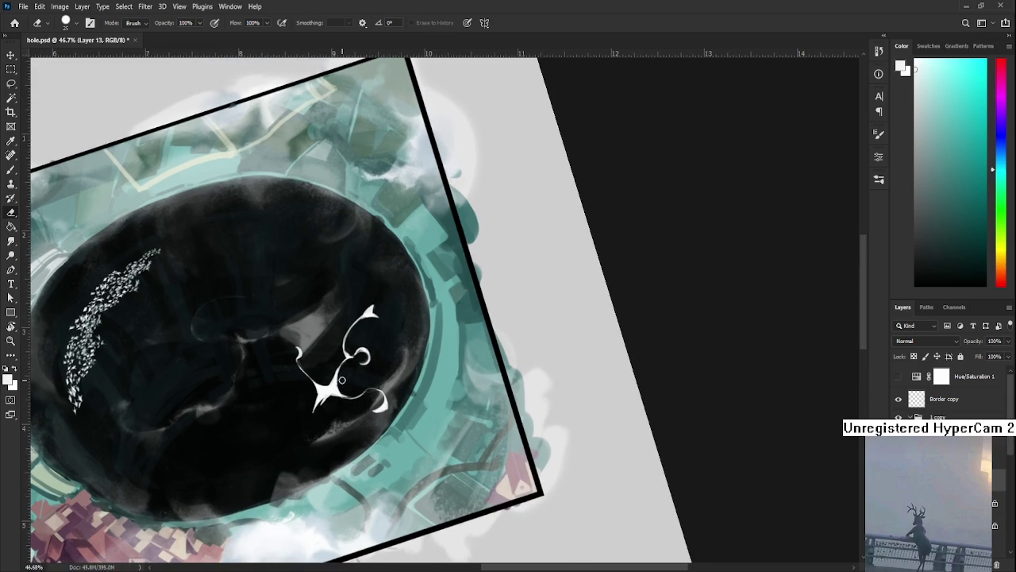
Step: Reduce the canvas tilt, shift the view, and rotate the painting back to level
key("b")
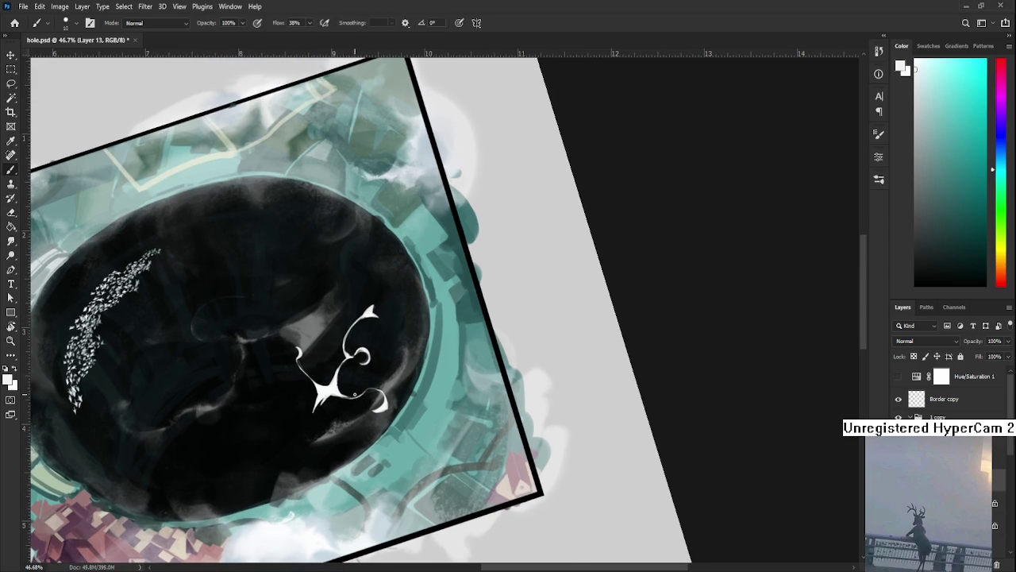
key("r")
left_click_drag(352, 394, 352, 397)
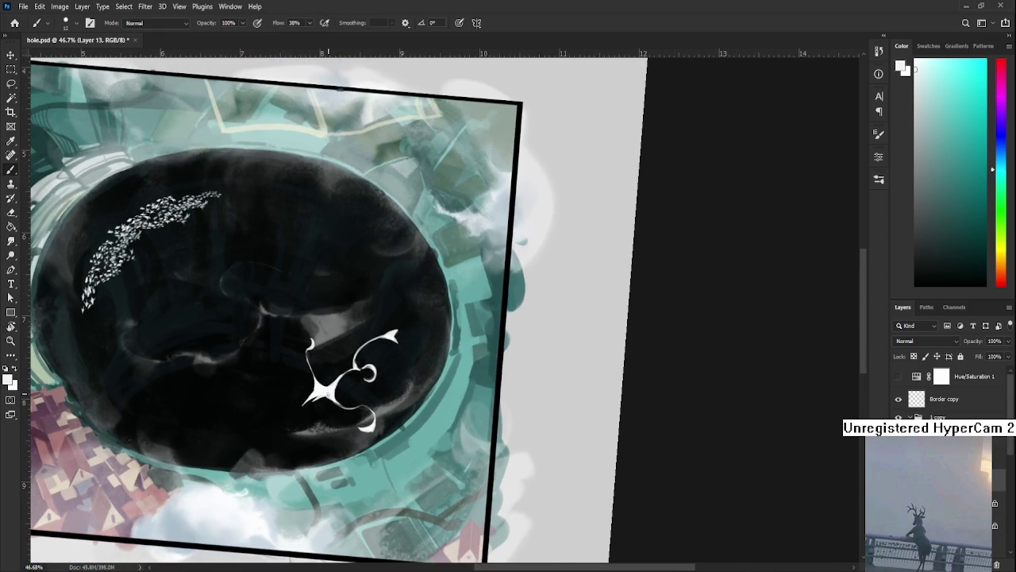
key("e")
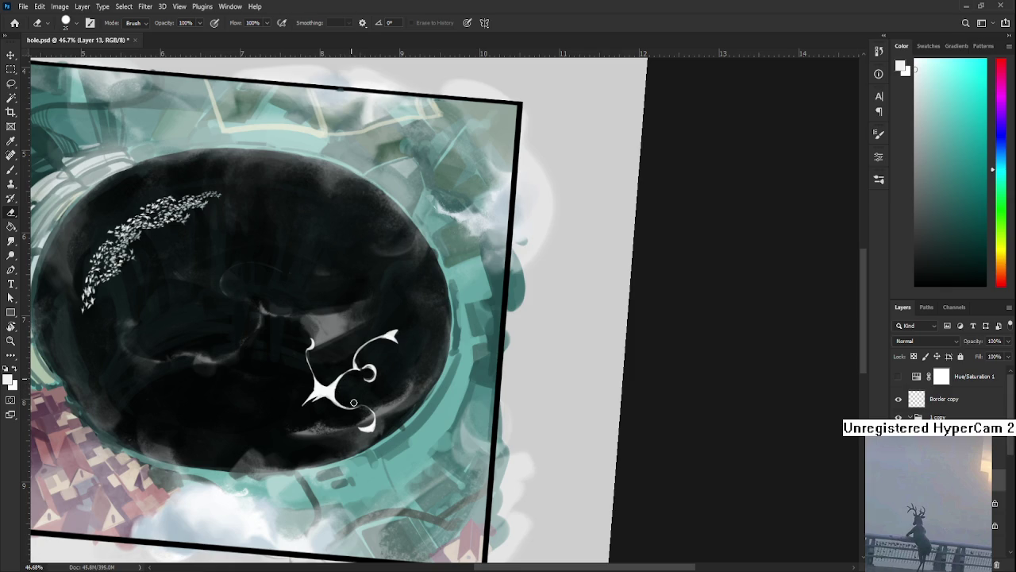
left_click_drag(361, 381, 372, 424)
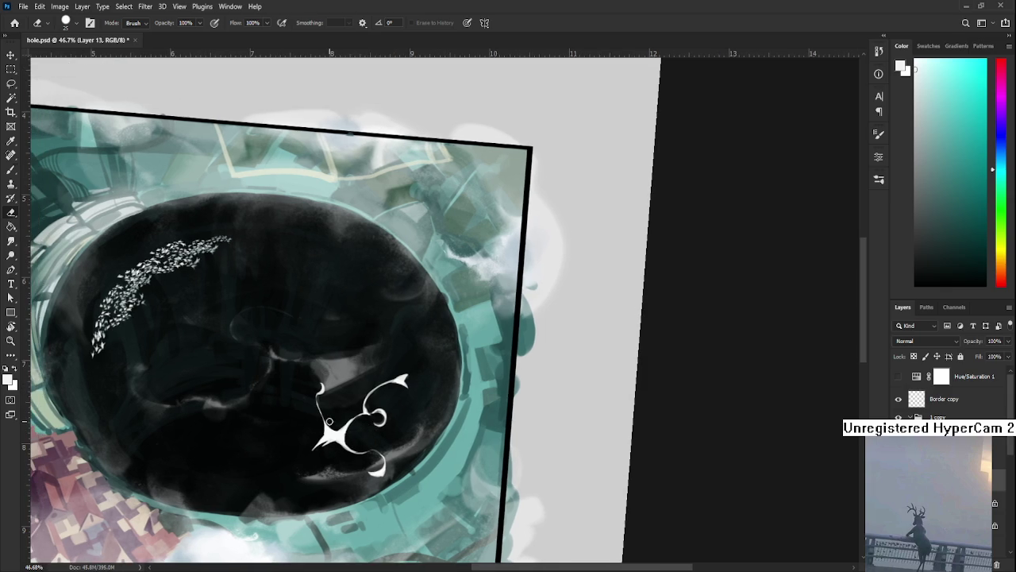
key("b")
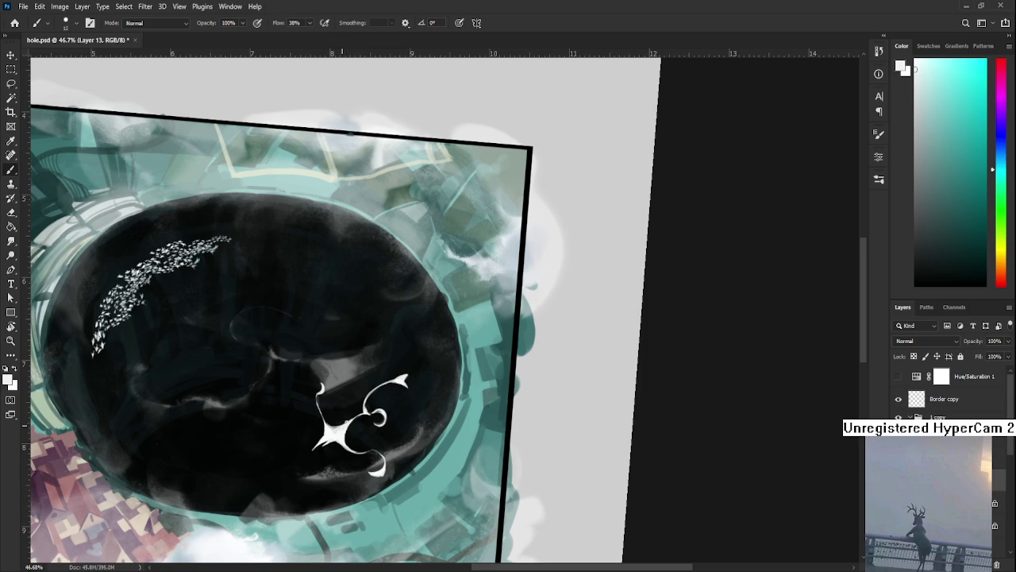
key("e")
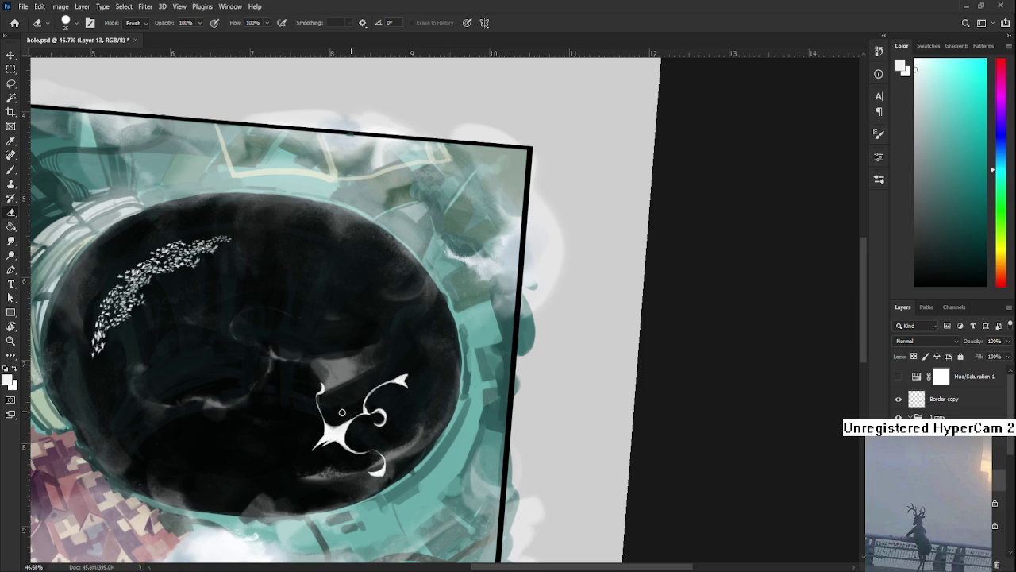
key("r")
left_click_drag(361, 429, 374, 434)
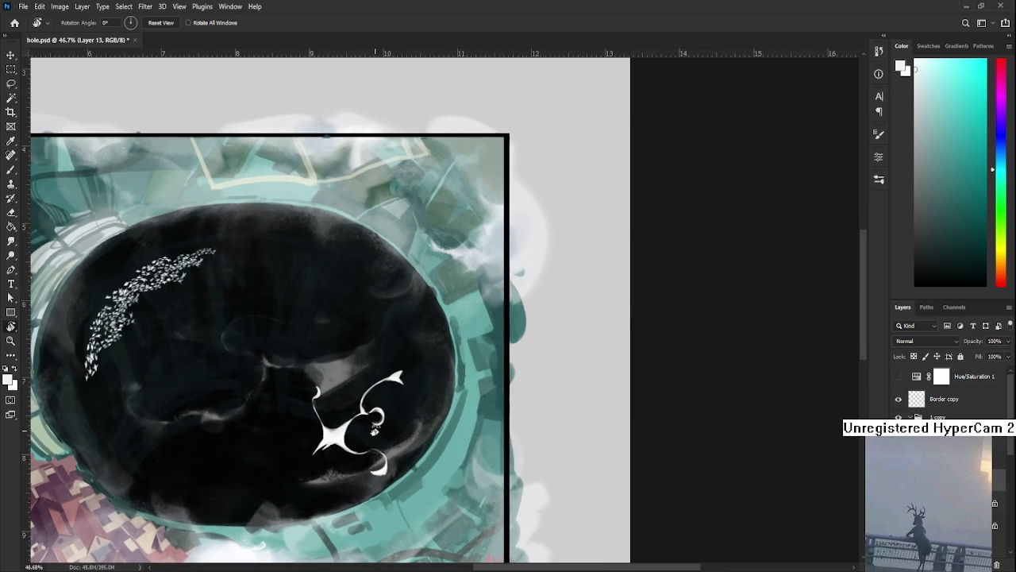
key("e")
key("b")
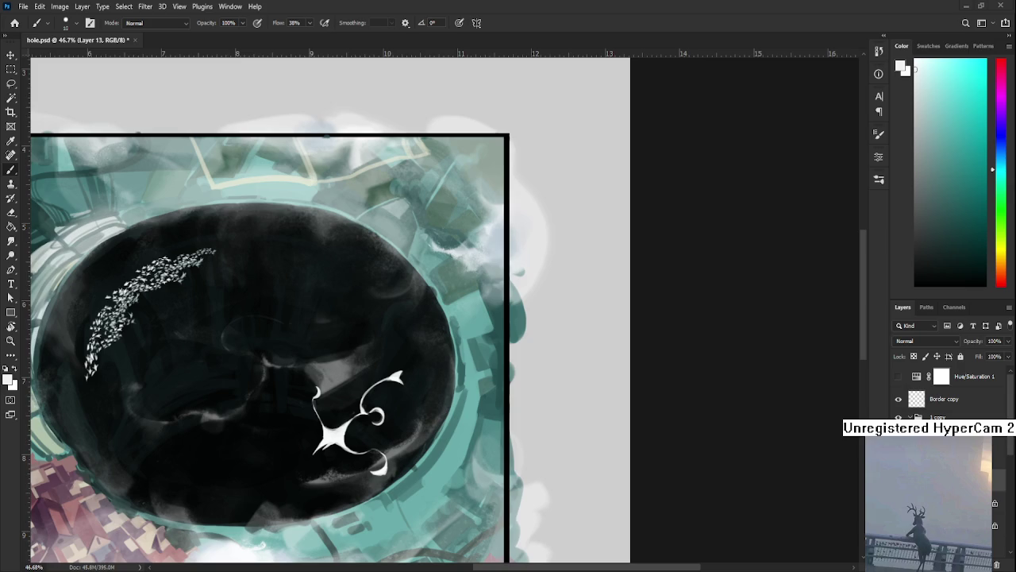
scroll(401, 414, "up", 3)
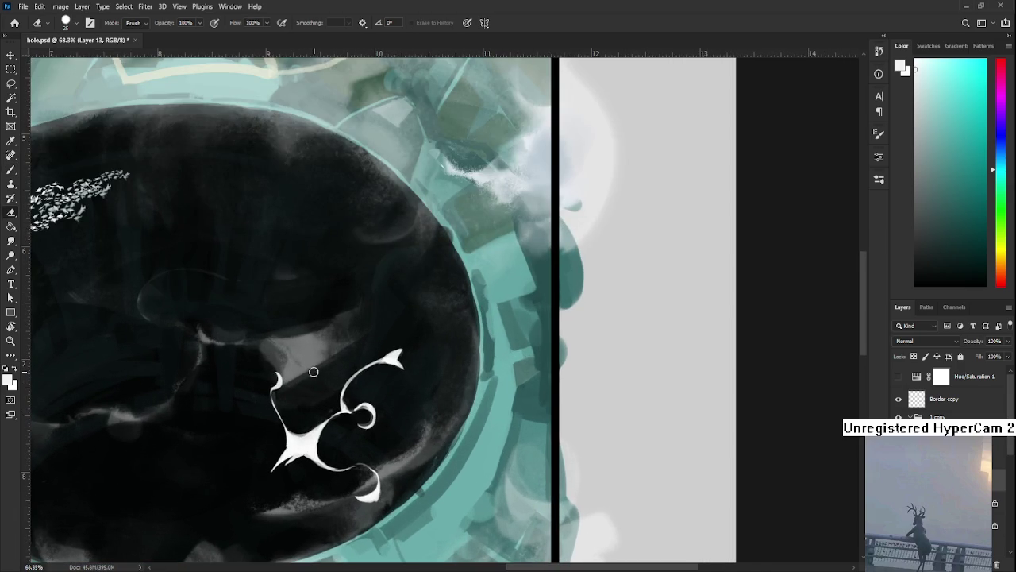
Step: Sample near-black from the hole, enlarge the brush, and darken the creature's bright junction
left_click(323, 426, "alt")
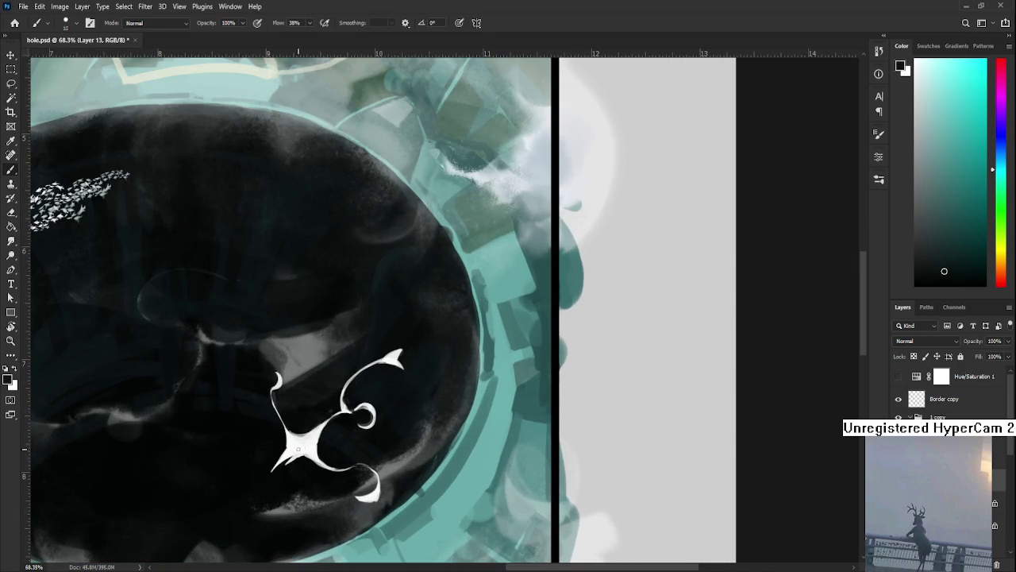
key("bracketright")
key("bracketright")
left_click_drag(304, 450, 311, 450)
Step: Resample white from the creature's body to restore the painting colour
left_click(315, 439, "alt")
left_click(304, 446, "alt")
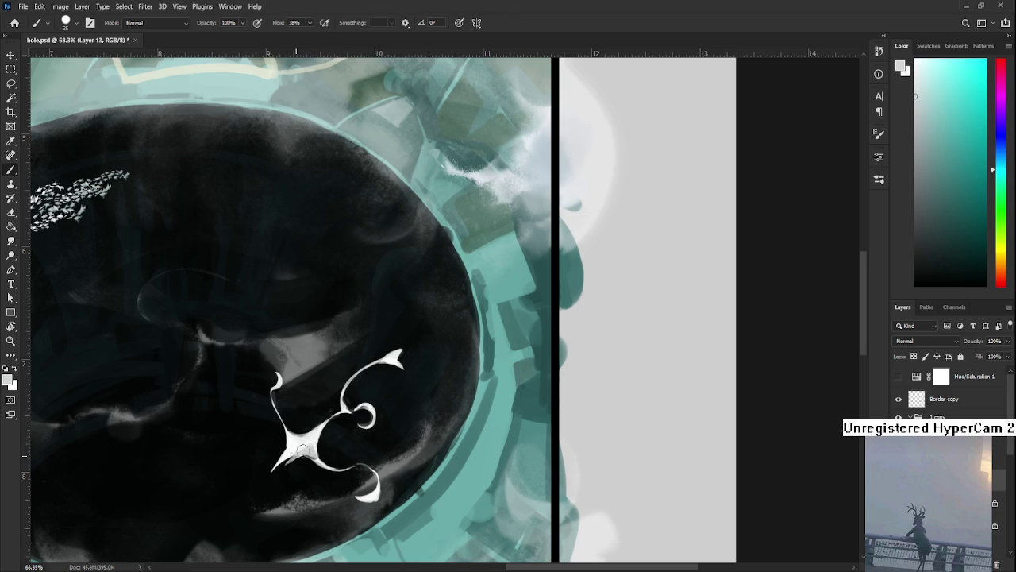
left_click(295, 444, "alt")
left_click(313, 442, "alt")
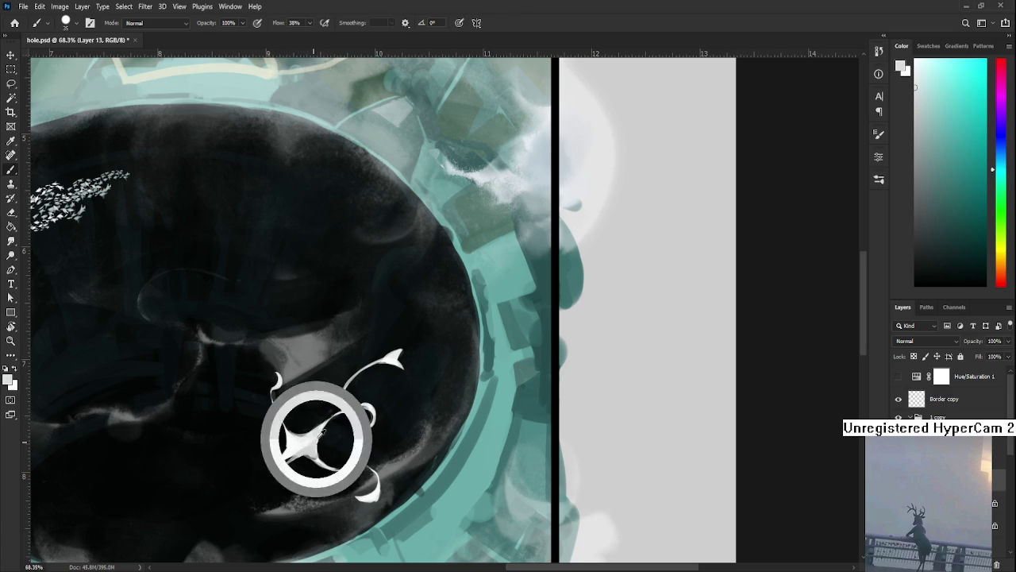
key("e")
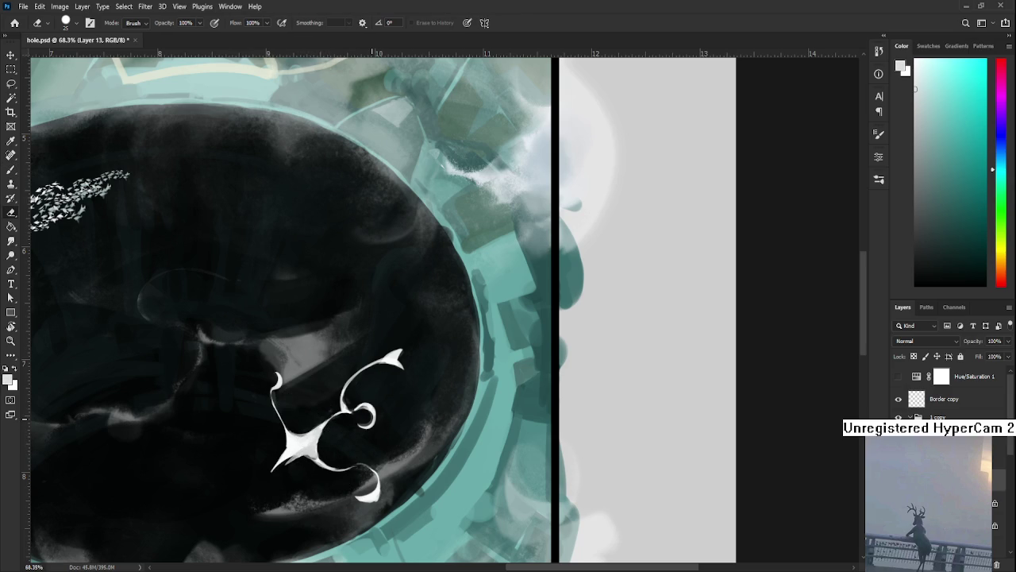
scroll(395, 418, "down", 3)
scroll(445, 397, "down", 3)
scroll(508, 373, "down", 2)
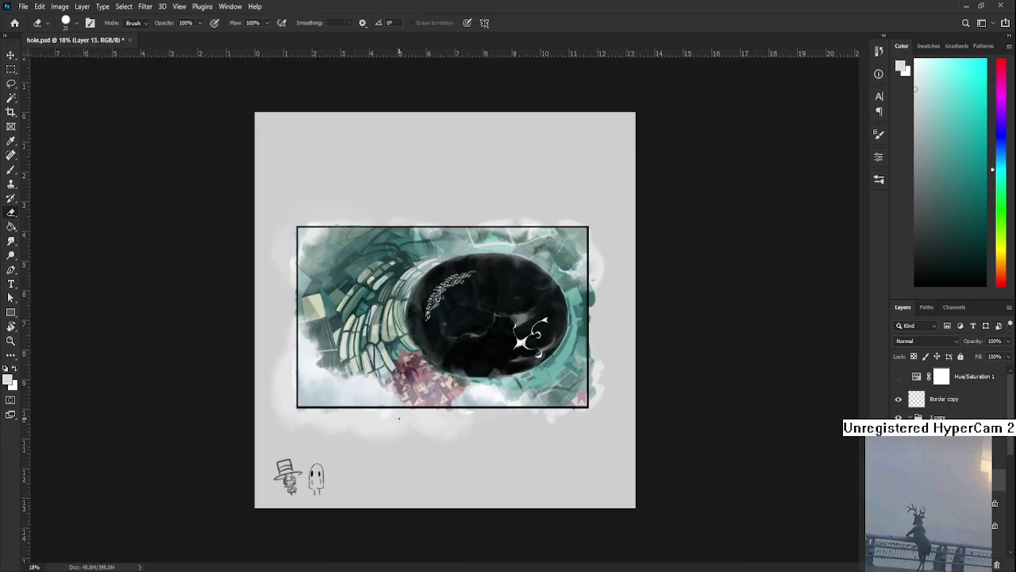
scroll(537, 361, "down", 1)
scroll(536, 361, "up", 3)
scroll(524, 381, "up", 3)
scroll(508, 400, "up", 2)
key("b")
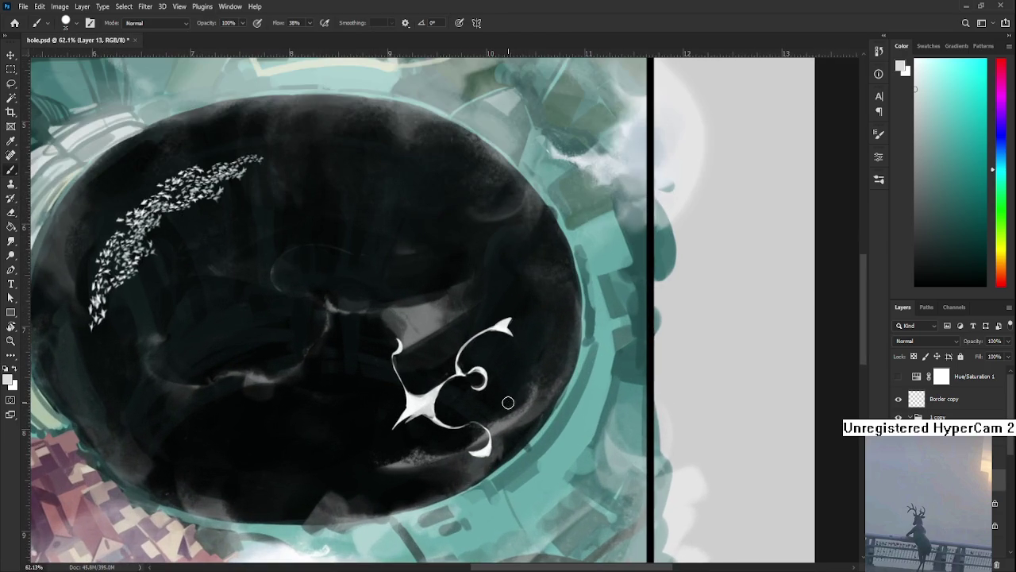
left_click(445, 392, "alt")
mouse_move(424, 419)
left_mouse_down()
mouse_move(460, 428)
mouse_move(372, 319)
left_mouse_up()
key("ctrl+z")
key("r")
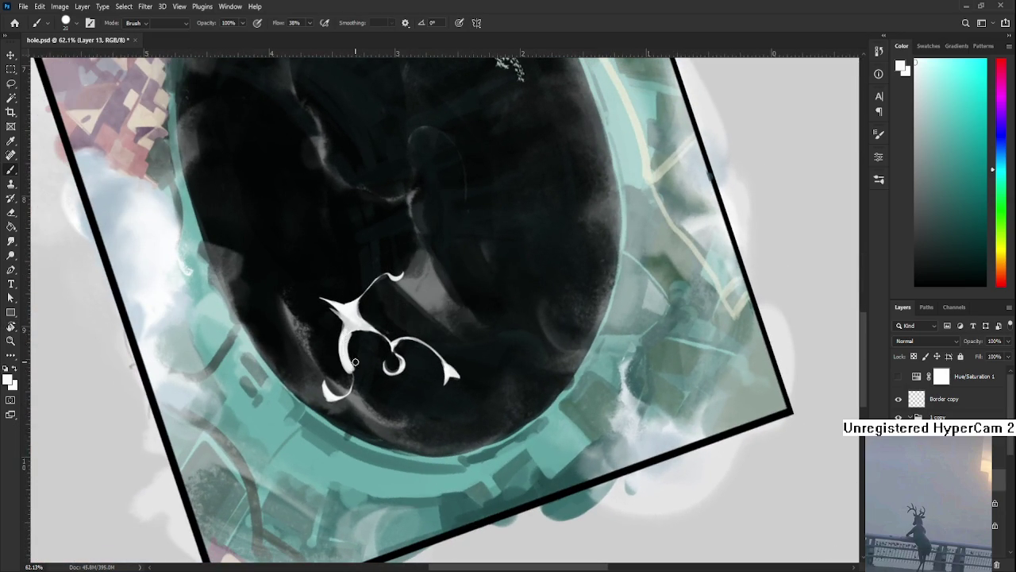
key("e")
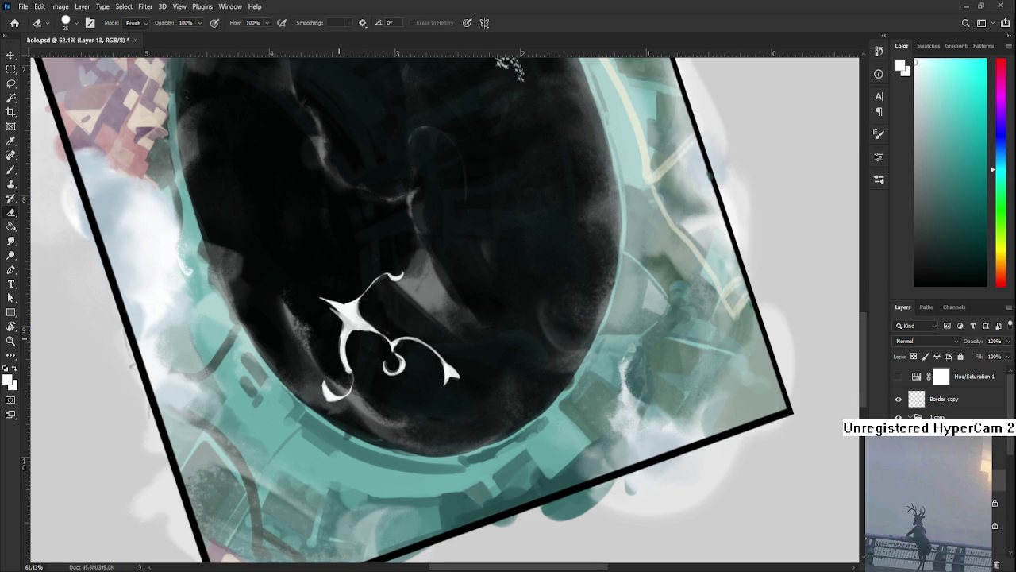
key("b")
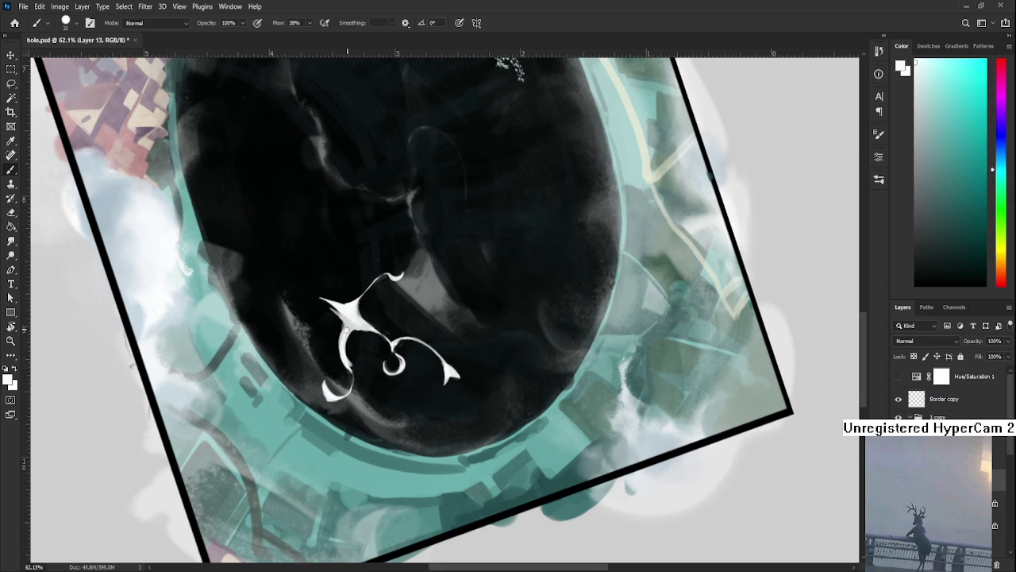
key("e")
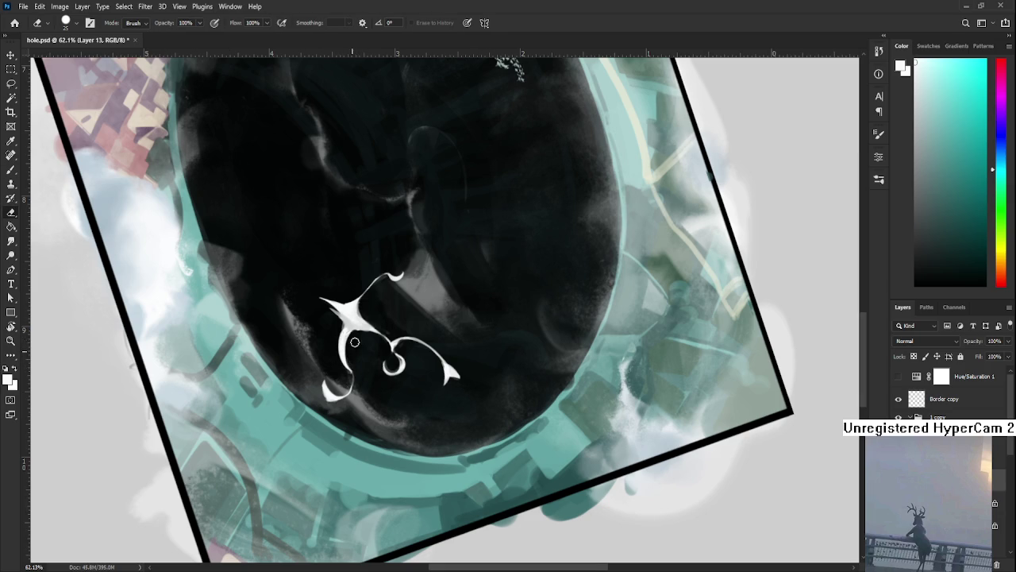
key("b")
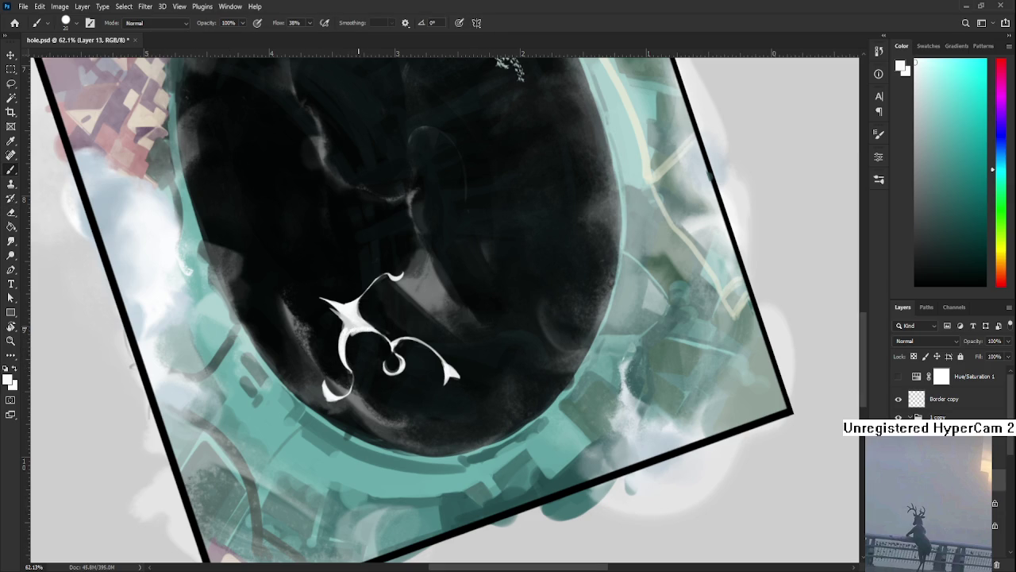
key("e")
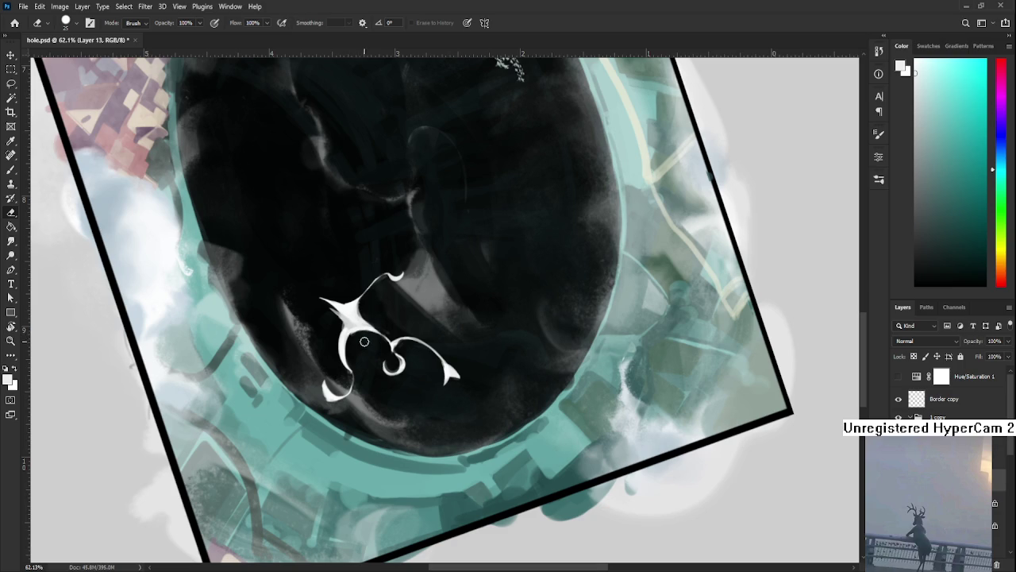
key("b")
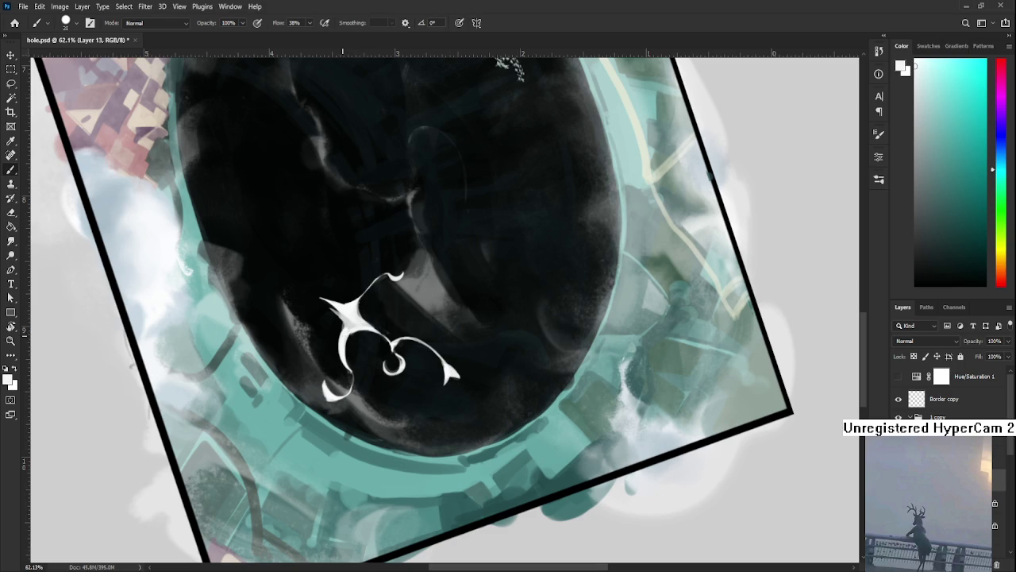
key("r")
left_click_drag(346, 336, 481, 410)
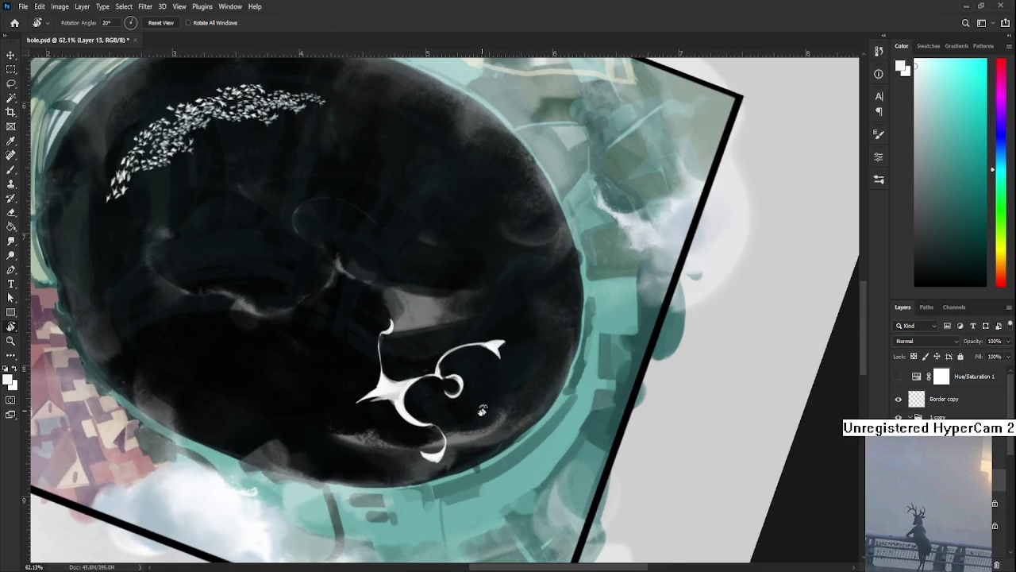
scroll(495, 414, "down", 3)
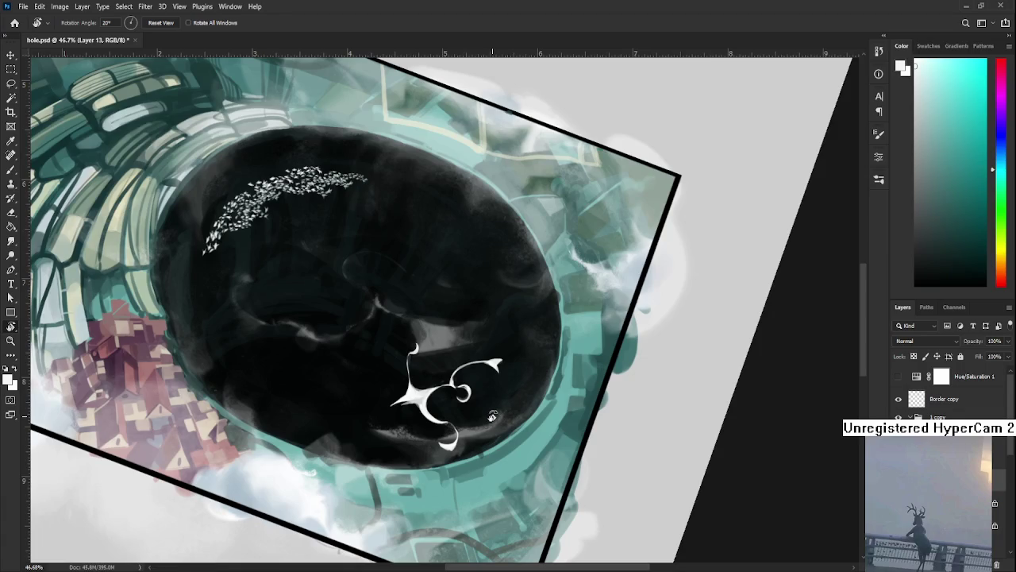
scroll(492, 416, "down", 2)
scroll(492, 416, "down", 2)
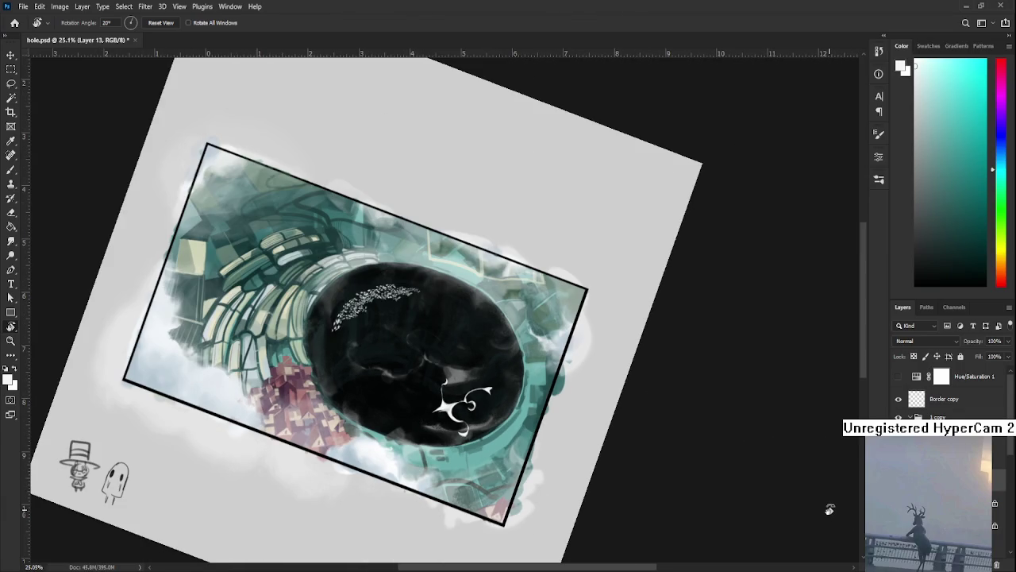
scroll(358, 421, "up", 2)
scroll(476, 397, "up", 2)
scroll(494, 393, "up", 4)
scroll(500, 413, "up", 3)
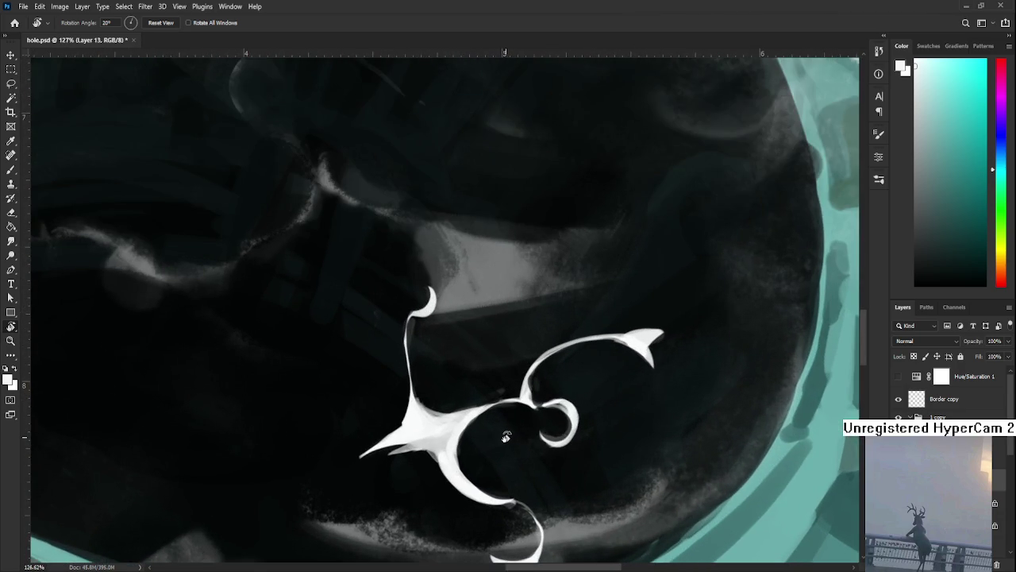
Step: Connect the creature's upper curl into the small loop and paint a white ring over its top
left_click_drag(506, 436, 444, 391)
key("b")
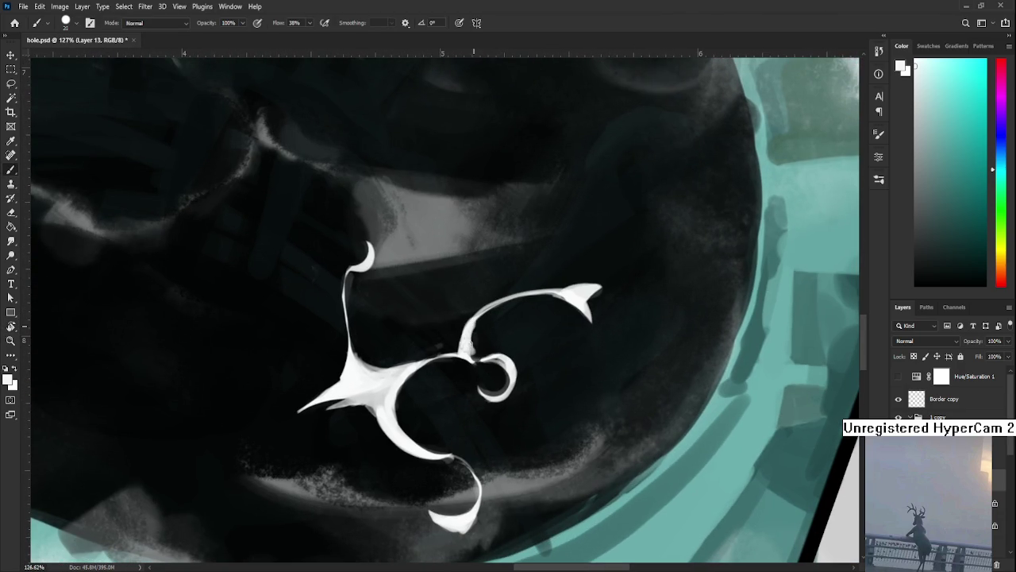
left_click_drag(466, 334, 474, 358)
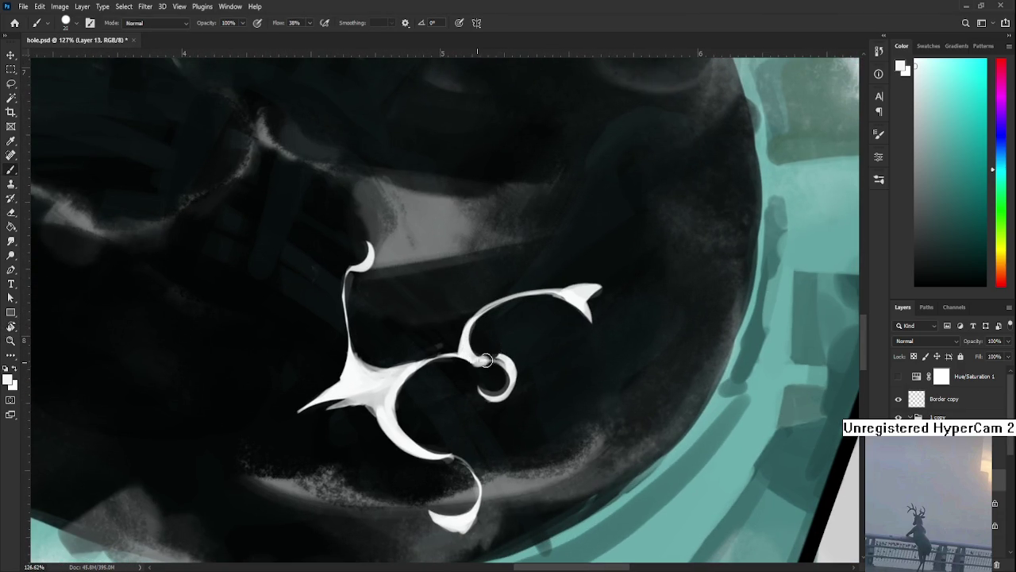
mouse_move(476, 359)
left_mouse_down()
mouse_move(516, 377)
mouse_move(516, 389)
mouse_move(483, 383)
mouse_move(492, 411)
left_mouse_up()
key("e")
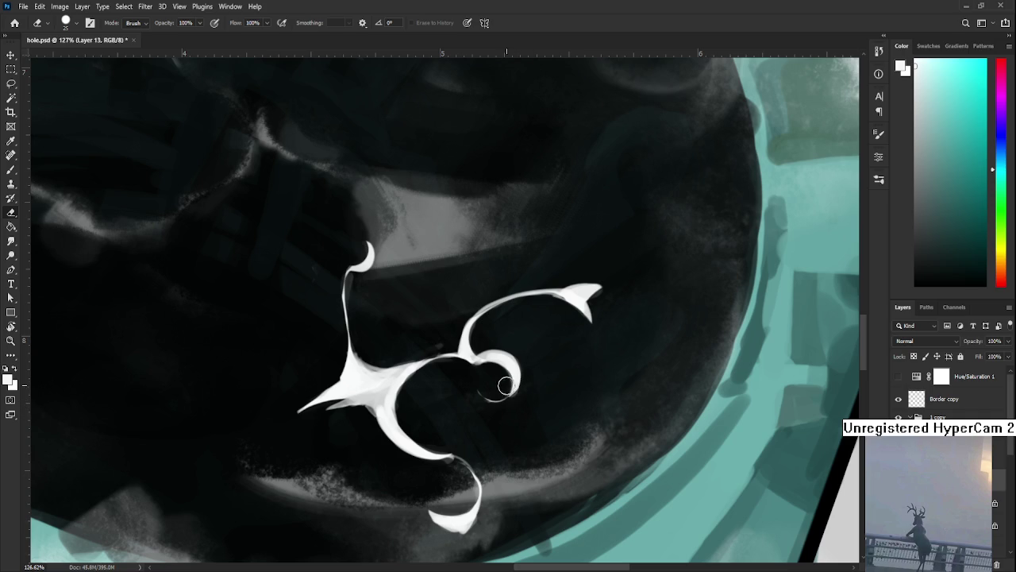
Step: Rotate the view and thin the creature's hook into a slender crescent
key("r")
left_click_drag(540, 343, 404, 452)
key("b")
mouse_move(285, 409)
left_mouse_down()
mouse_move(287, 379)
mouse_move(306, 367)
left_mouse_up()
key("ctrl+z")
mouse_move(286, 405)
left_mouse_down()
mouse_move(305, 369)
mouse_move(313, 400)
mouse_move(283, 418)
mouse_move(272, 405)
left_mouse_up()
key("e")
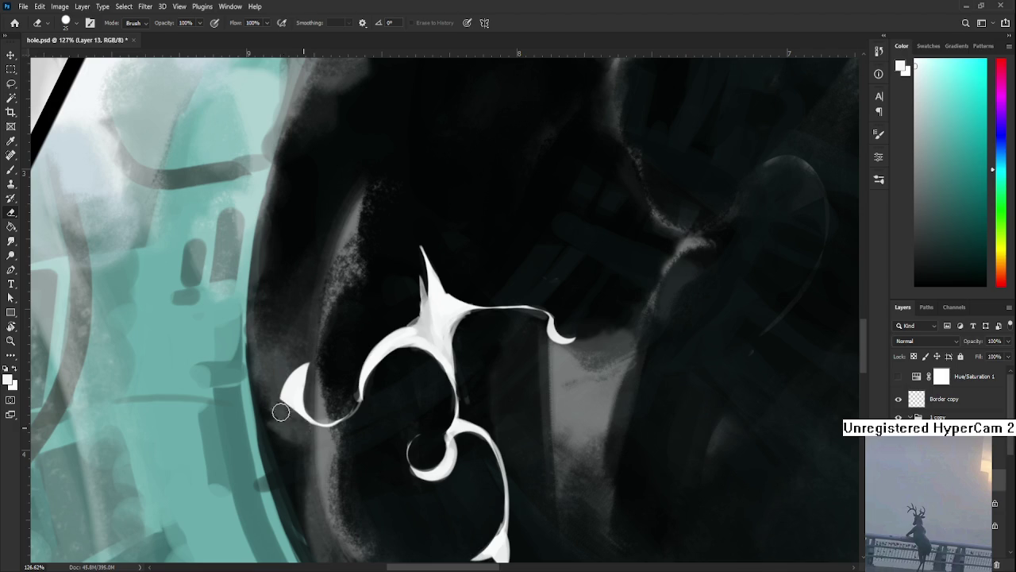
Step: Refine the loop with brush and eraser, turning the view to about 141° then 13°
key("r")
mouse_move(302, 436)
left_mouse_down()
mouse_move(340, 410)
mouse_move(397, 421)
left_mouse_up()
key("b")
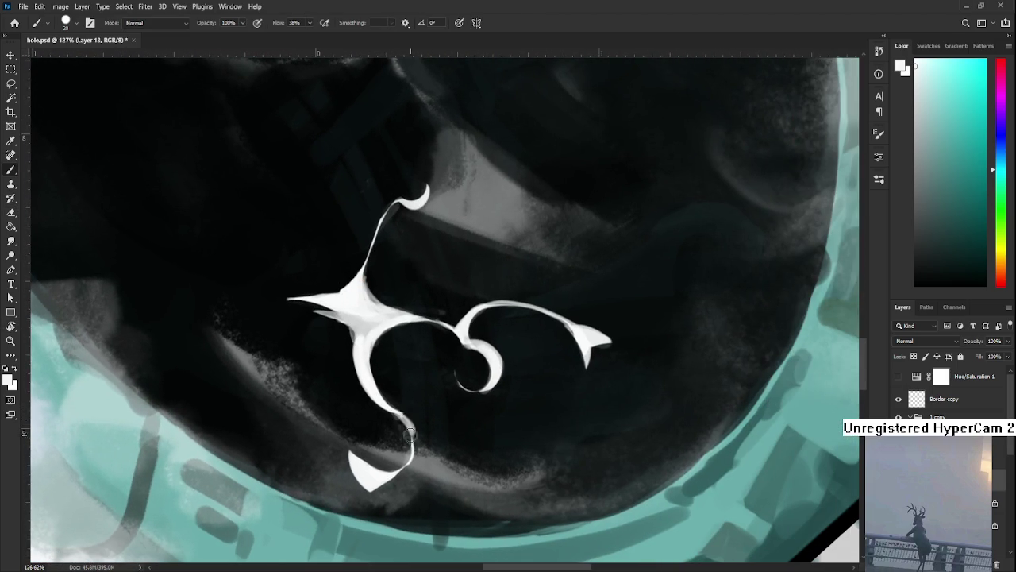
key("e")
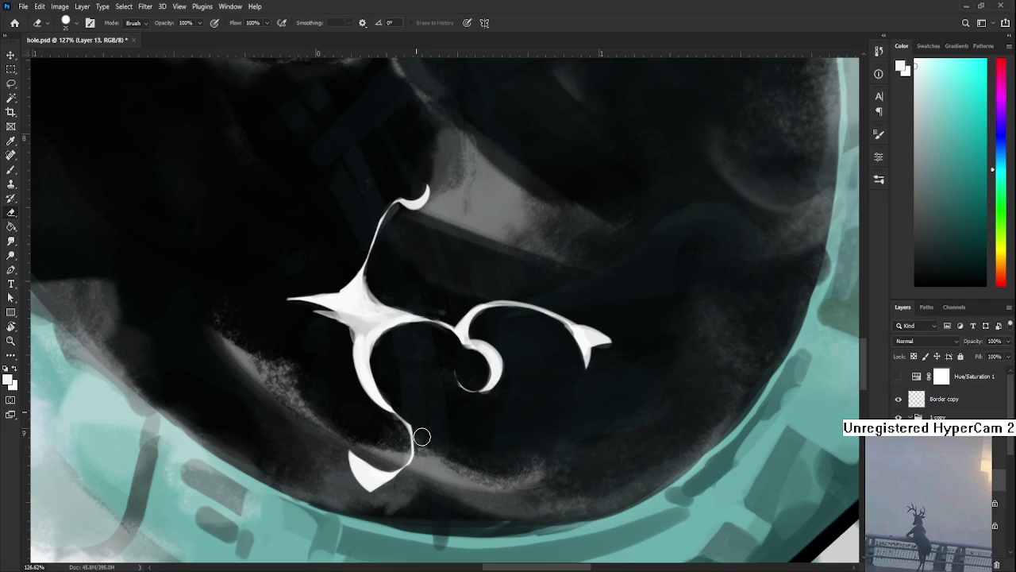
key("b")
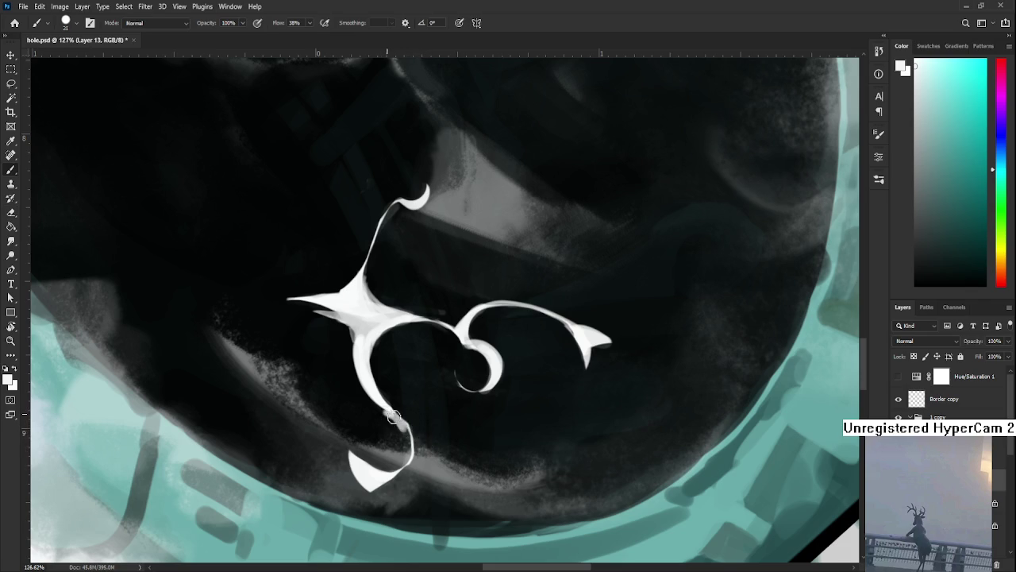
key("e")
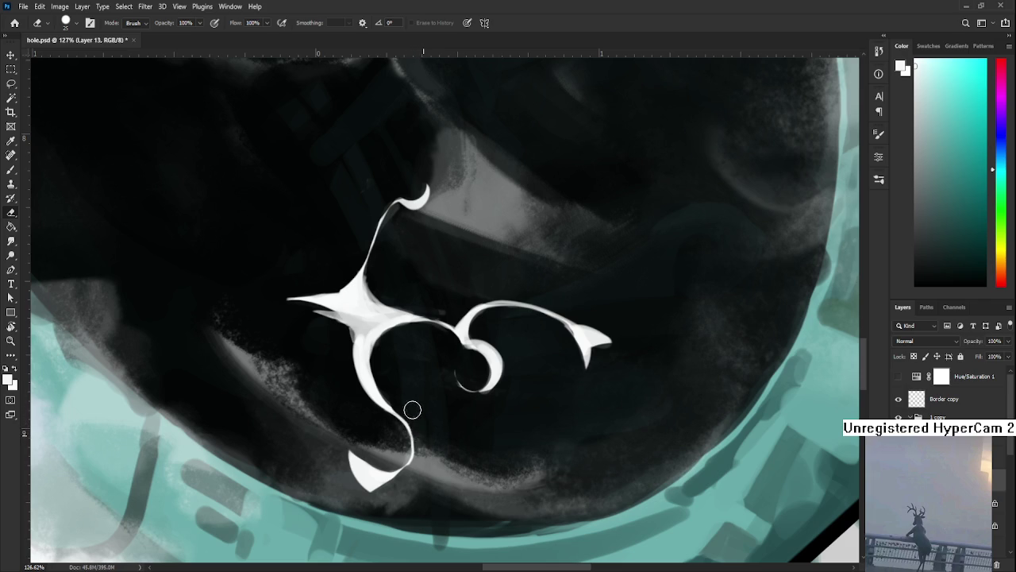
key("r")
left_click_drag(402, 477, 500, 452)
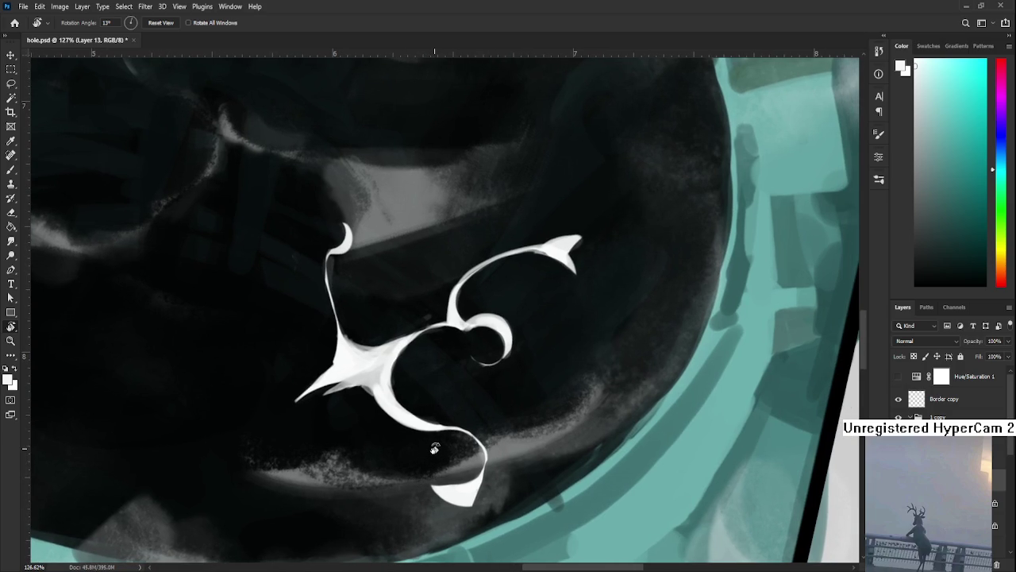
Step: Trim the edge of the creature's lower tail curve cleaner
key("b")
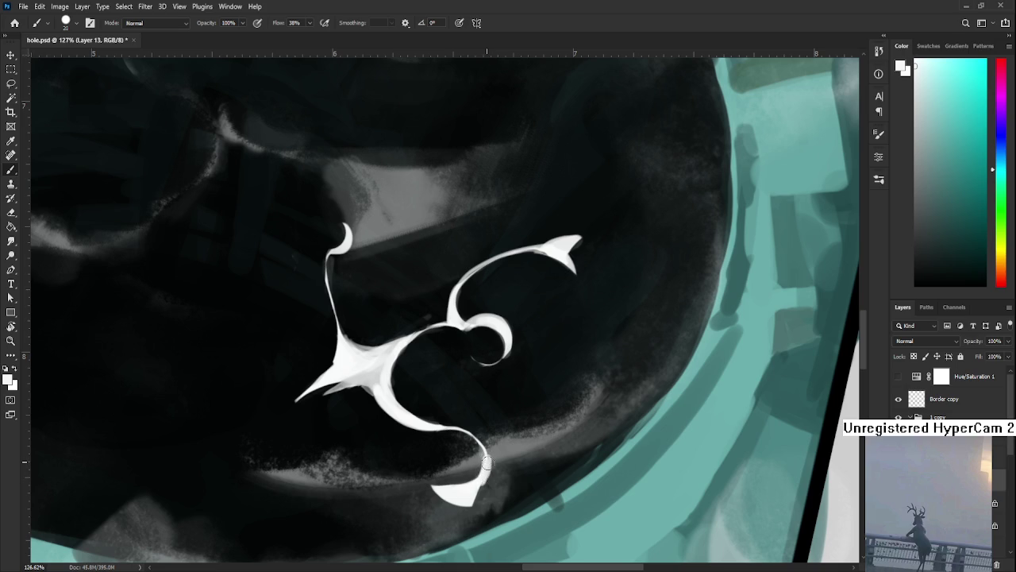
key("e")
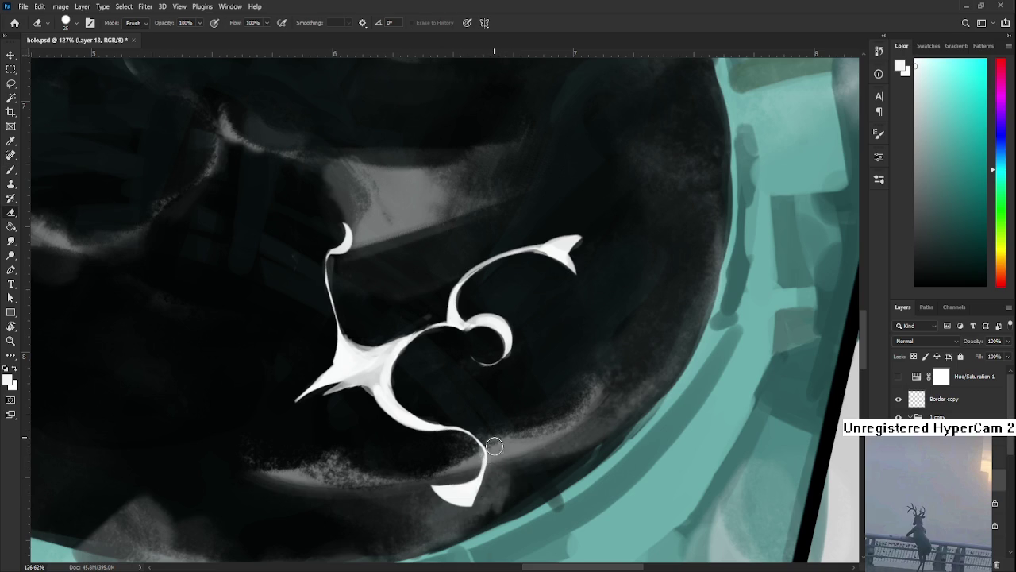
scroll(470, 464, "up", 1)
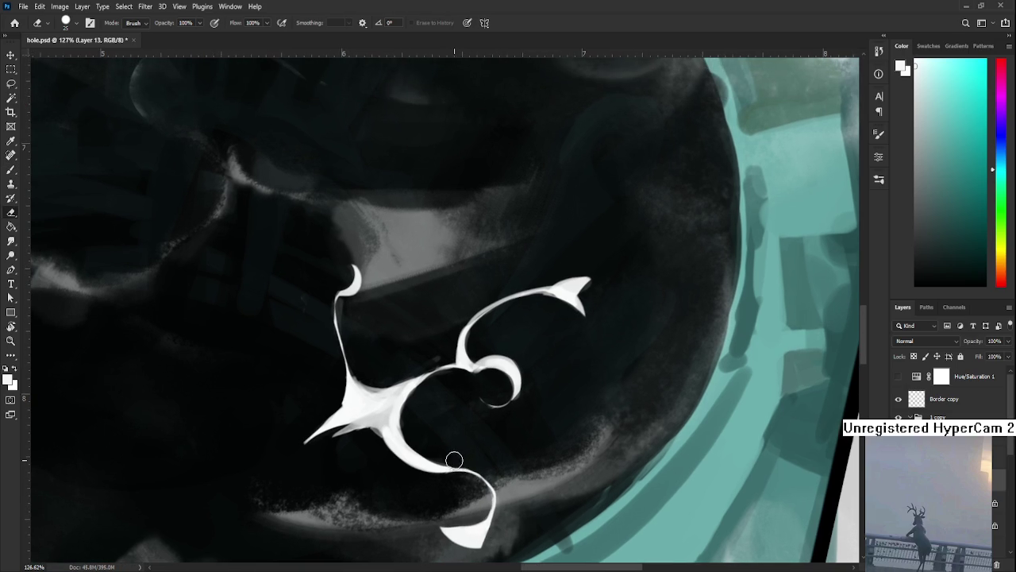
key("b")
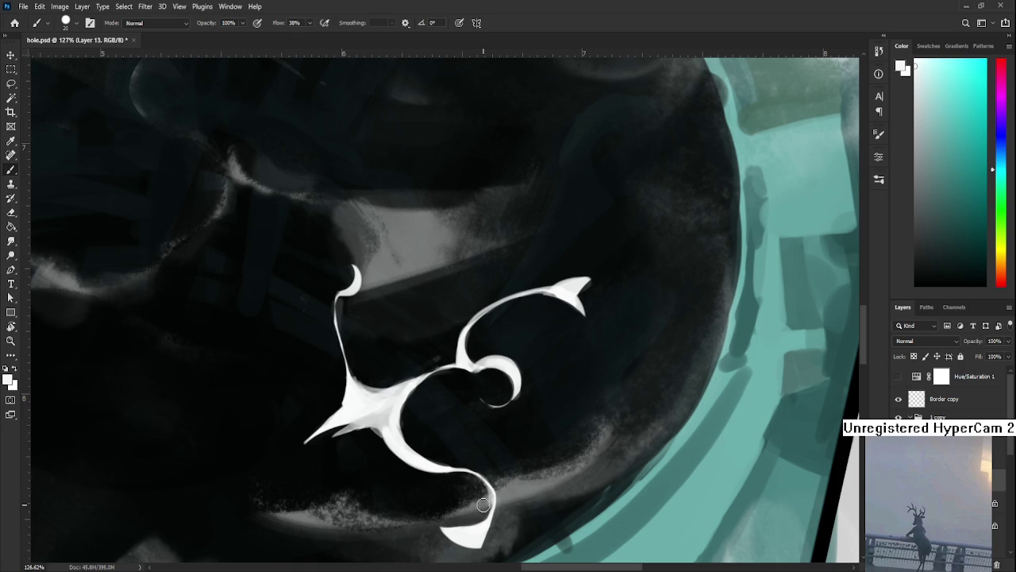
left_click_drag(493, 474, 486, 496)
Step: Sample light grey from the creature and shade across its centre
left_click_drag(513, 392, 525, 424)
left_click(375, 433, "alt")
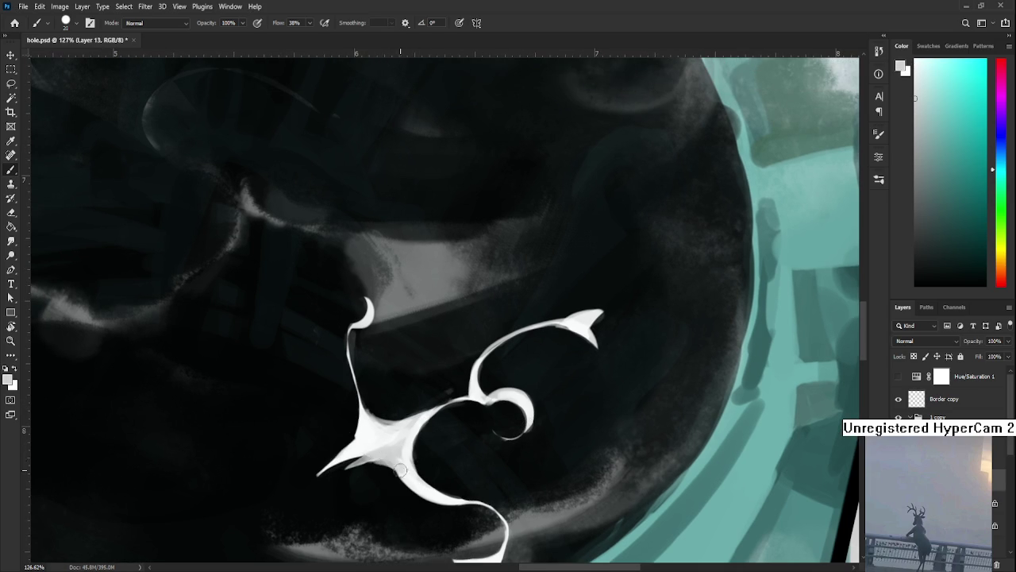
key("e")
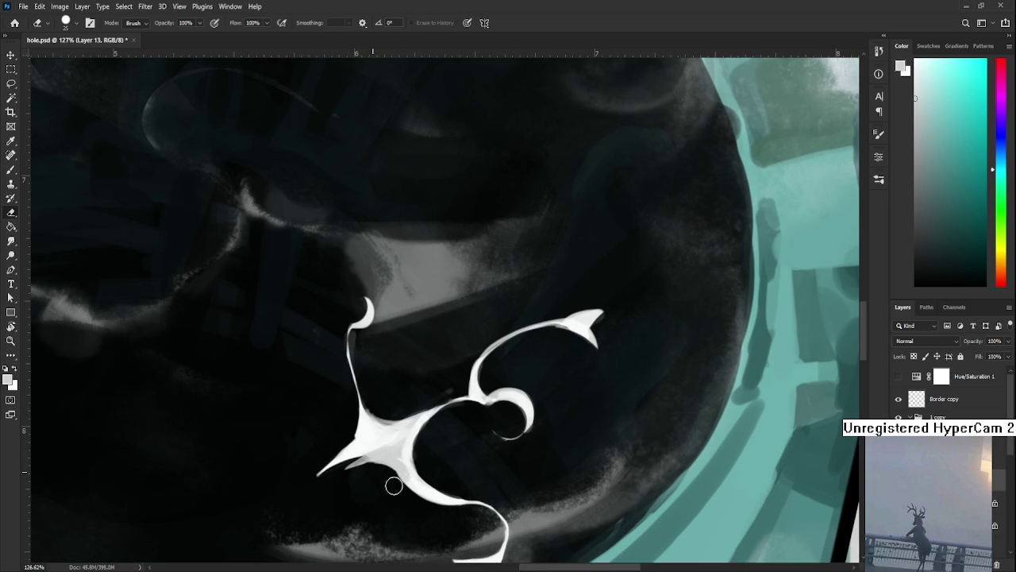
key("b")
left_click(410, 446, "alt")
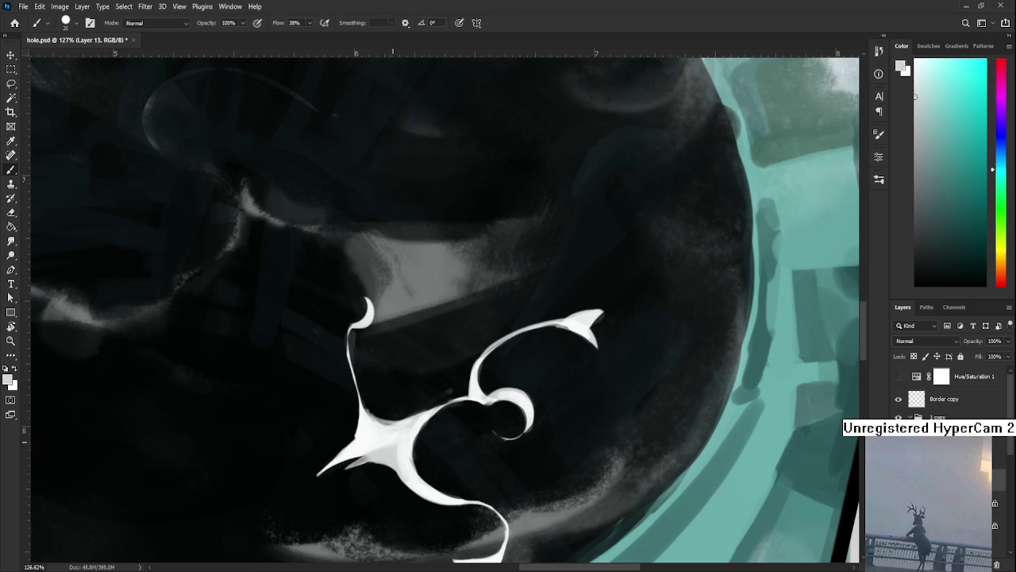
mouse_move(411, 449)
left_mouse_down()
mouse_move(412, 422)
mouse_move(431, 400)
mouse_move(434, 473)
left_mouse_up()
left_click(381, 445, "alt")
Step: Sample slightly different grey shades from the creature's lower body for more shading
key("e")
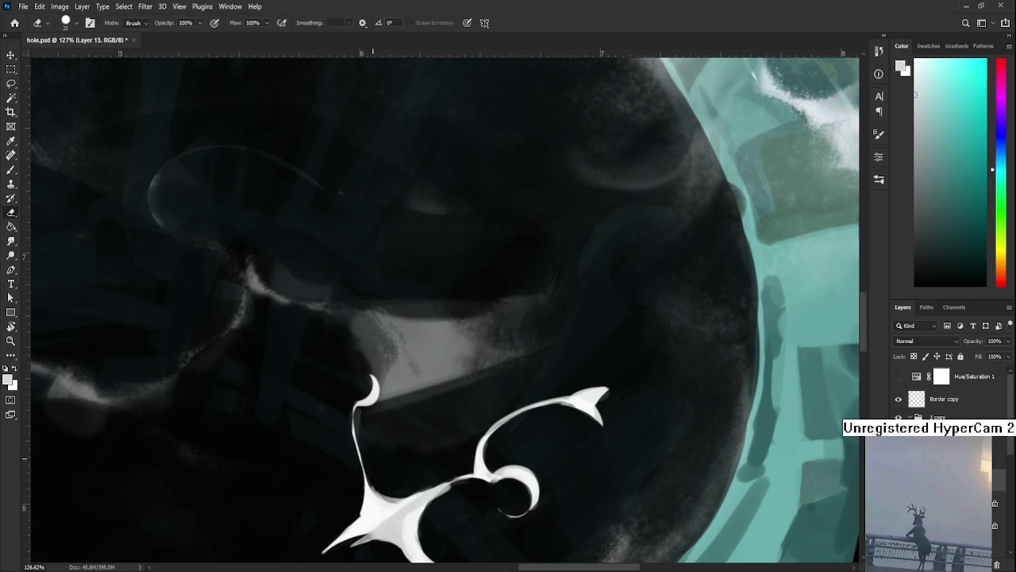
key("b")
left_click(373, 502, "alt")
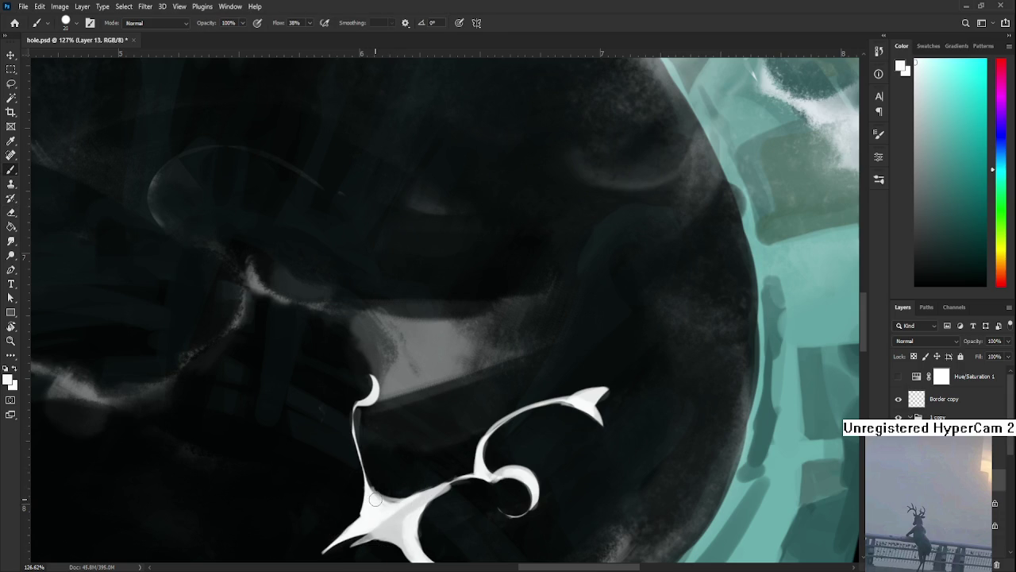
left_click(380, 503, "alt")
key("e")
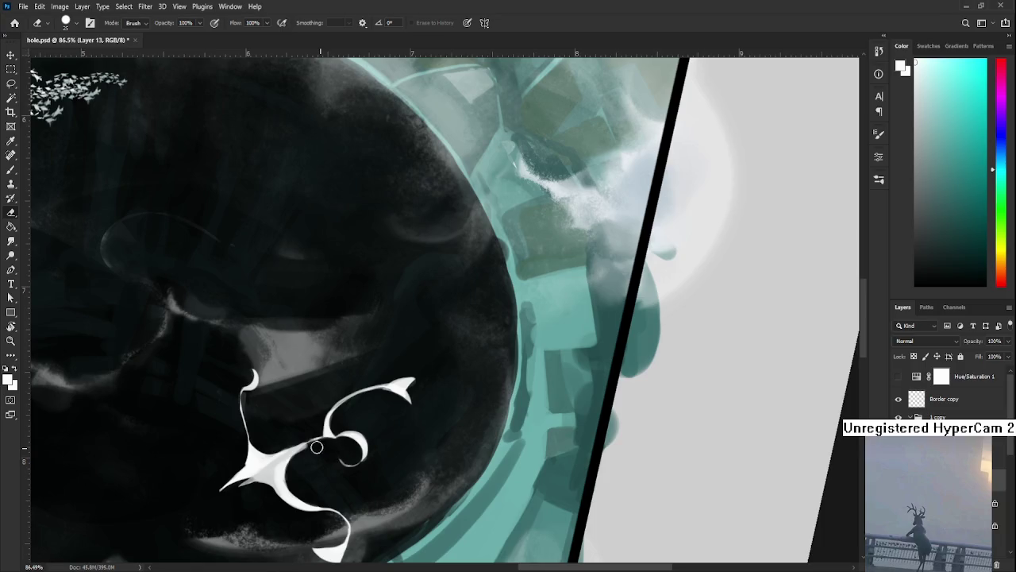
Step: Pan to the hole's right rim, straighten the view upright, then return to the creature
scroll(386, 366, "down", 3, "alt")
left_click_drag(332, 449, 305, 487)
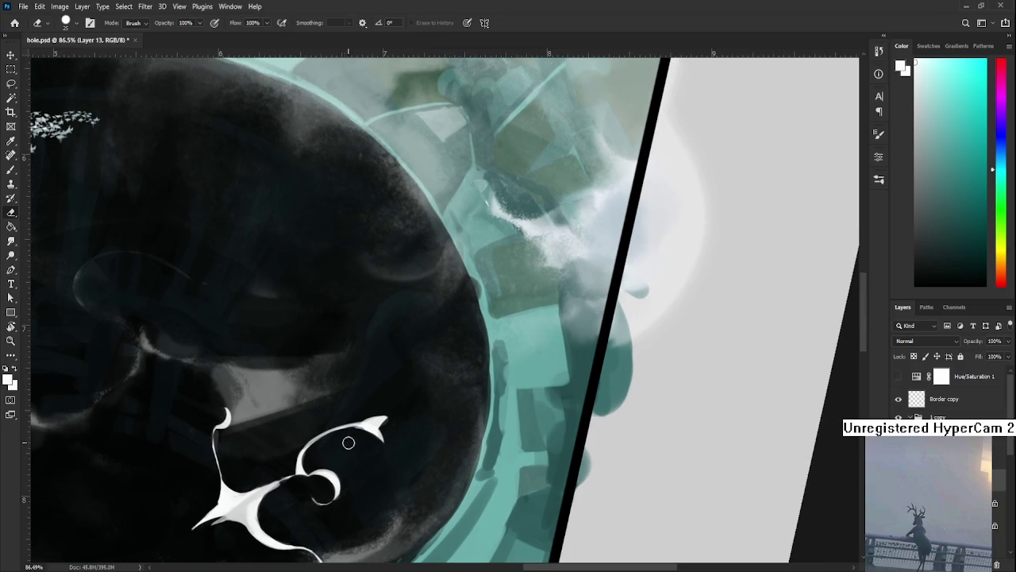
key("r")
mouse_move(341, 433)
left_mouse_down()
mouse_move(388, 446)
mouse_move(419, 391)
left_mouse_up()
scroll(412, 418, "down", 1, "alt")
scroll(412, 418, "down", 1, "alt")
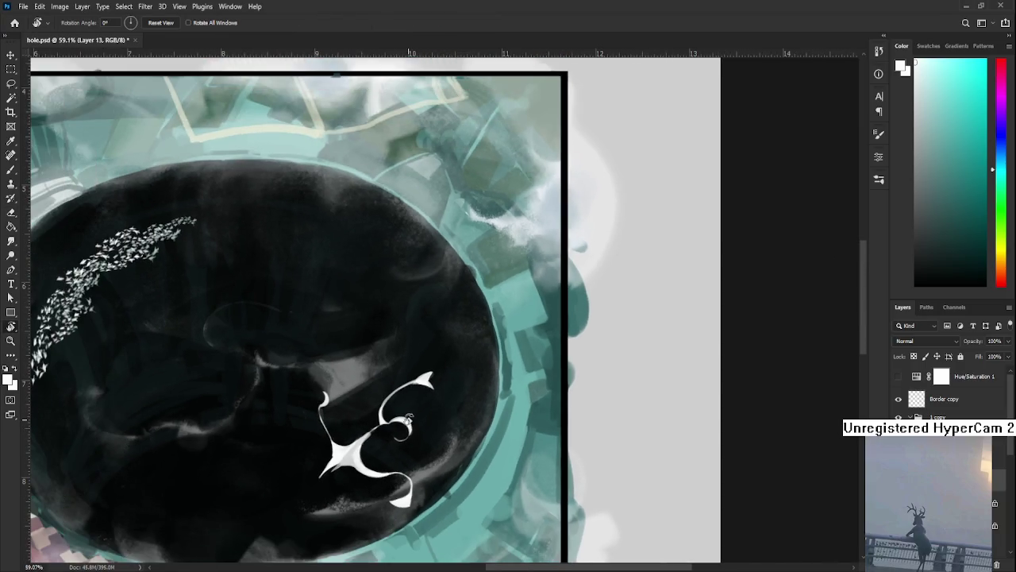
scroll(413, 419, "up", 3, "alt")
left_click_drag(414, 421, 360, 447)
key("e")
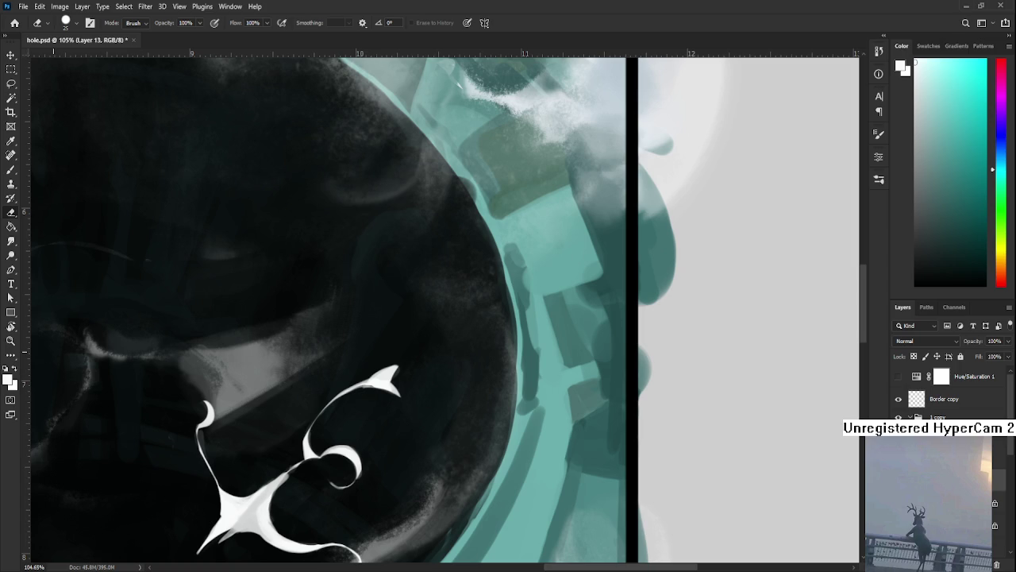
Step: Rotate the view and darken the white stroke's left edge with the brush
key("r")
left_click_drag(365, 390, 387, 355)
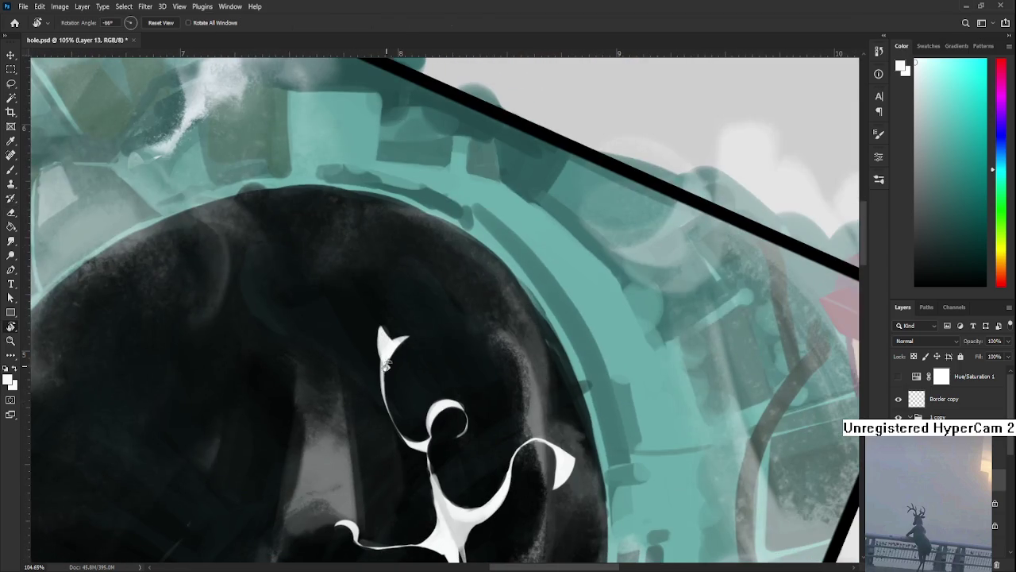
left_click(389, 351)
key("b")
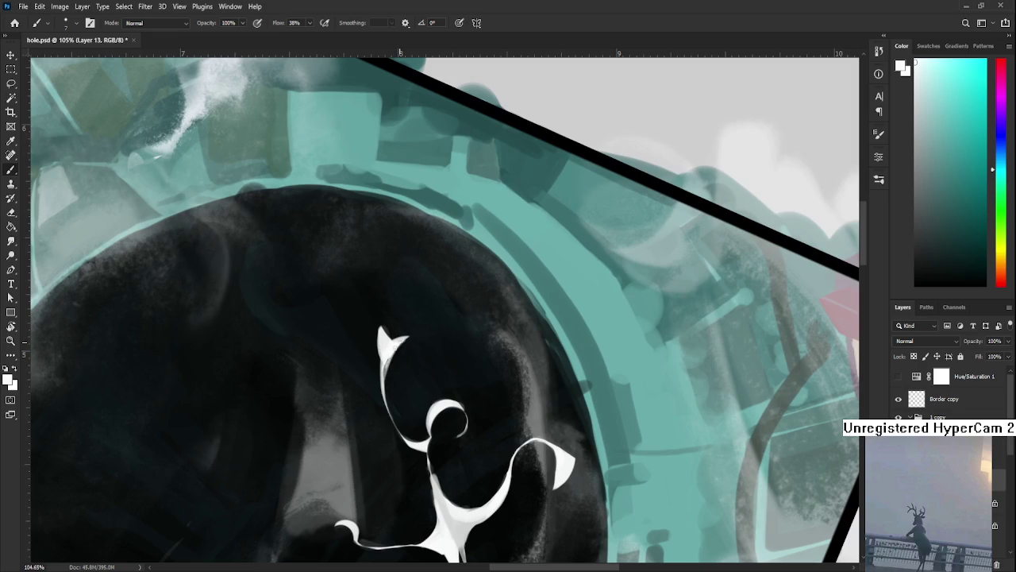
key("e")
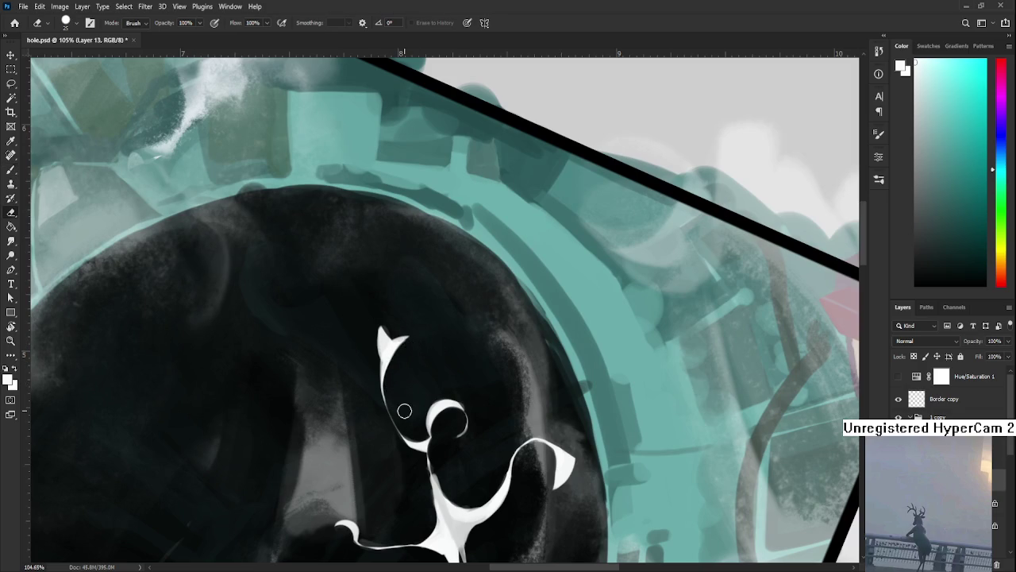
key("b")
left_click_drag(390, 372, 389, 421)
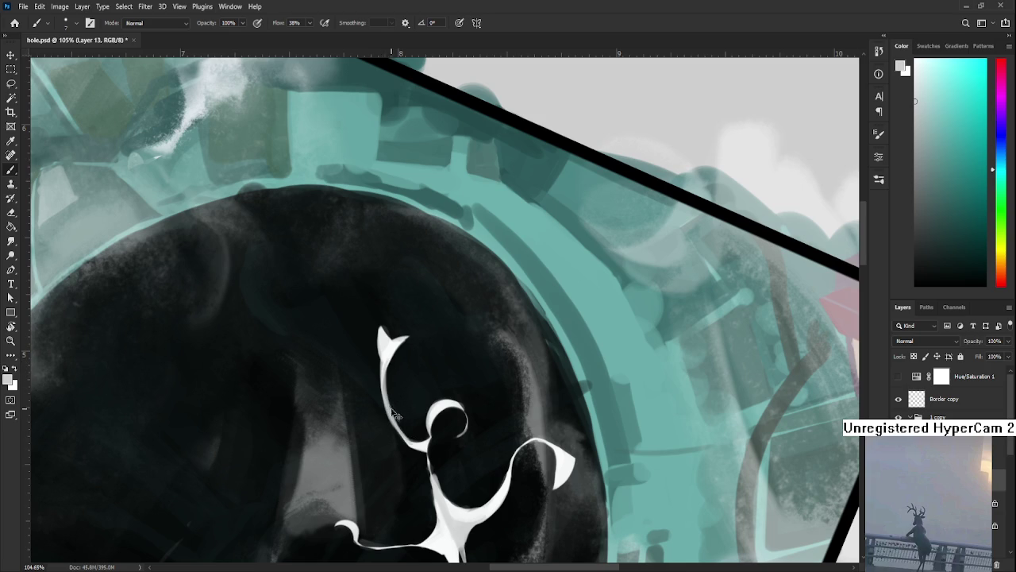
Step: Erase back the white stroke's left edge, then turn the artwork to a new angle
key("e")
left_click_drag(400, 412, 389, 386)
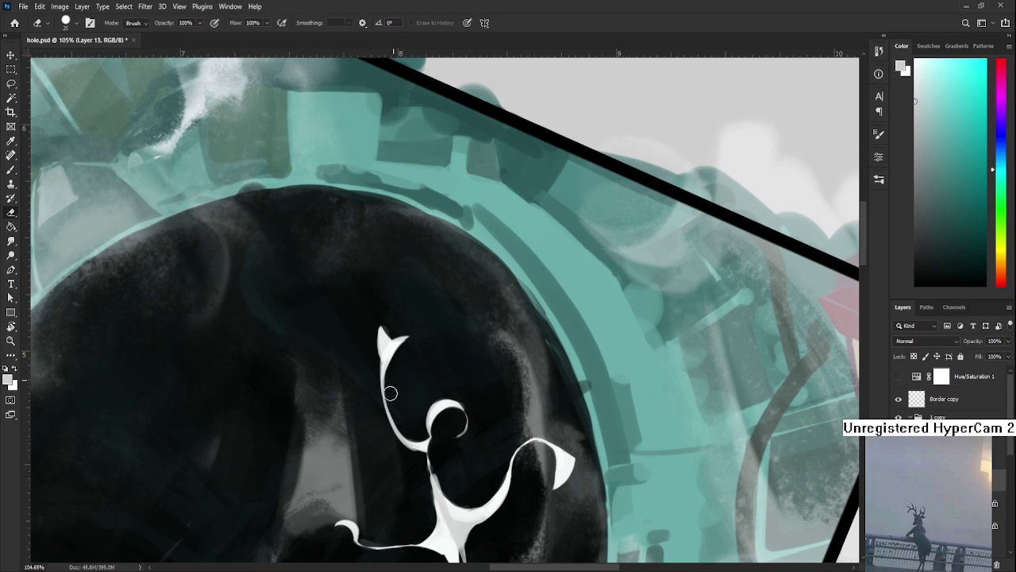
key("r")
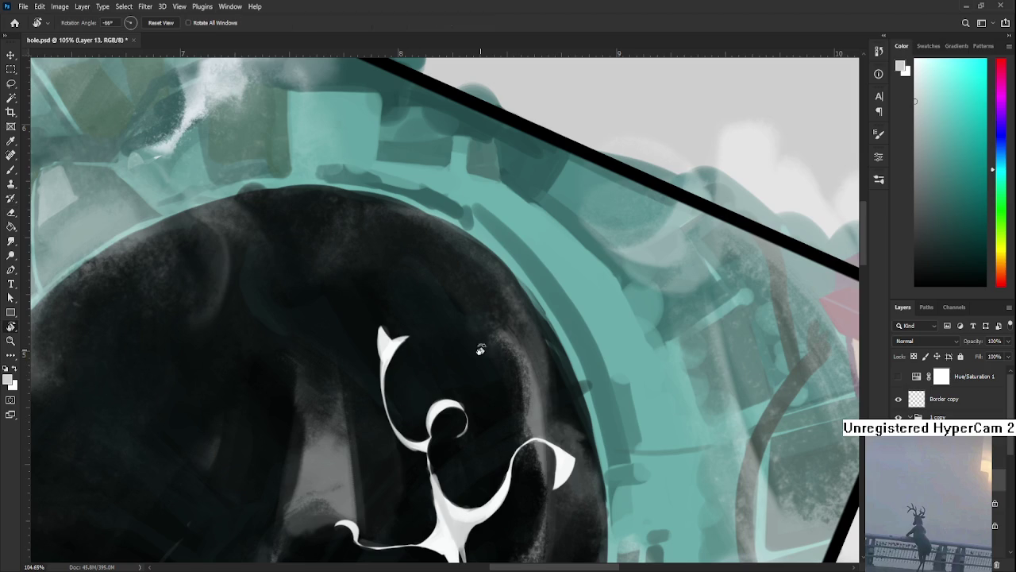
left_click_drag(473, 347, 408, 374)
key("e")
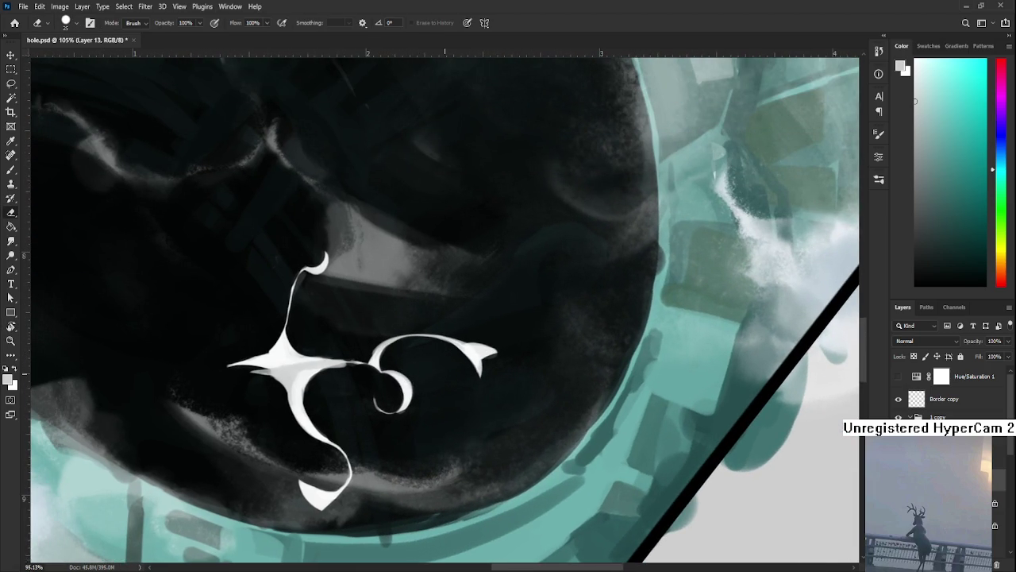
scroll(444, 374, "down", 3)
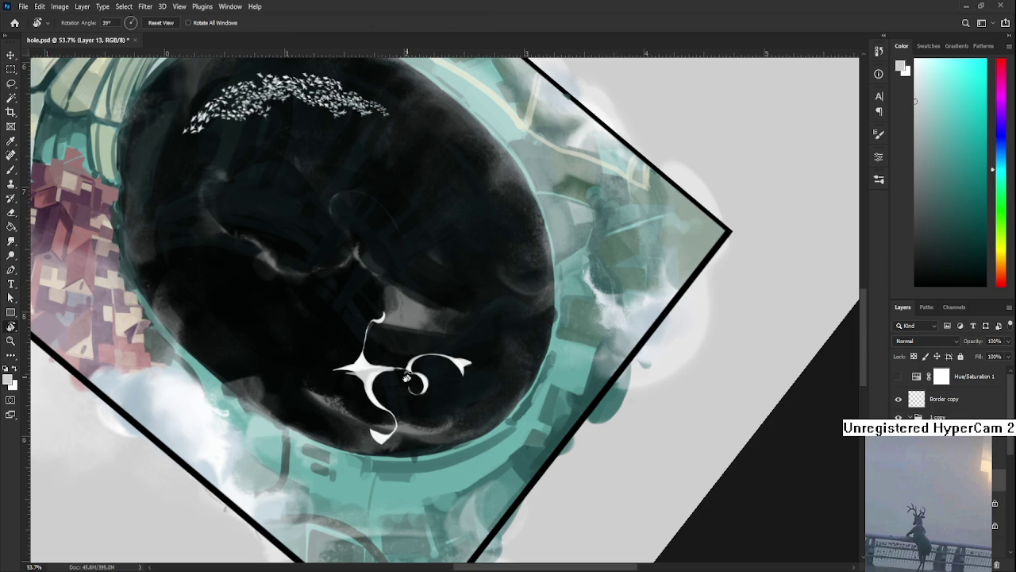
Step: Turn the view nearly upright and add a faint white stroke on the figure's inner swirl
key("r")
left_click_drag(407, 376, 373, 340)
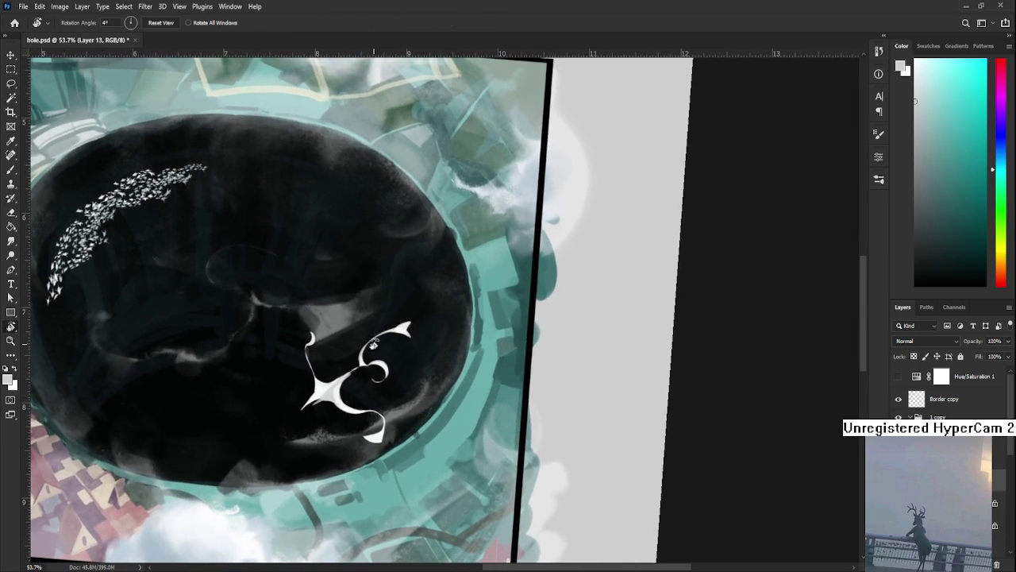
key("b")
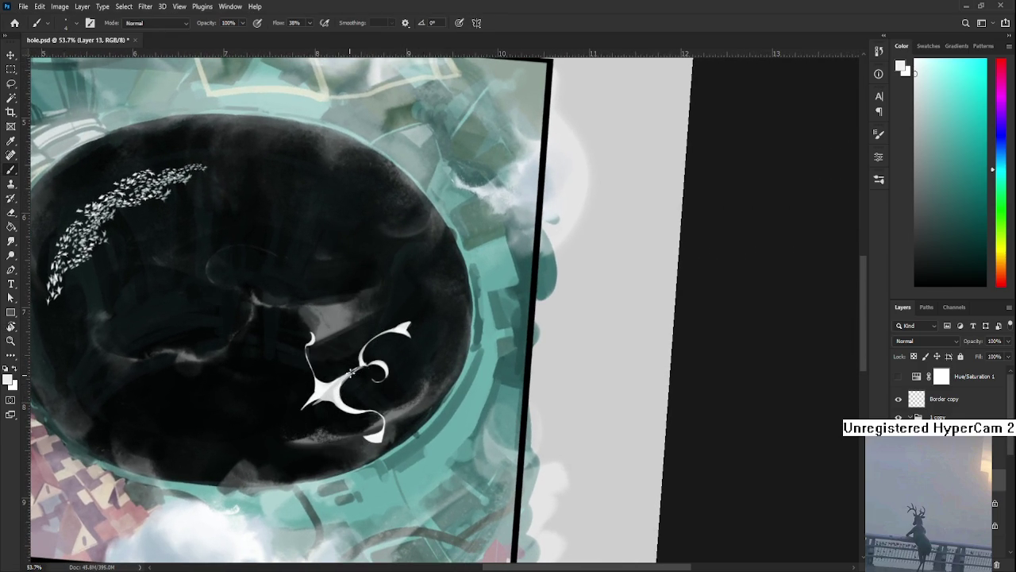
key("e")
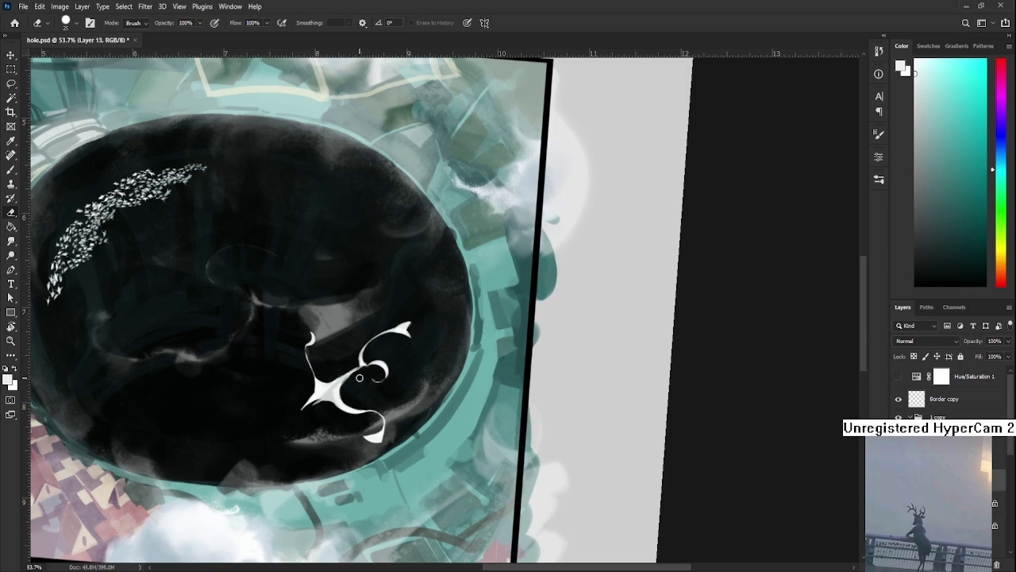
key("b")
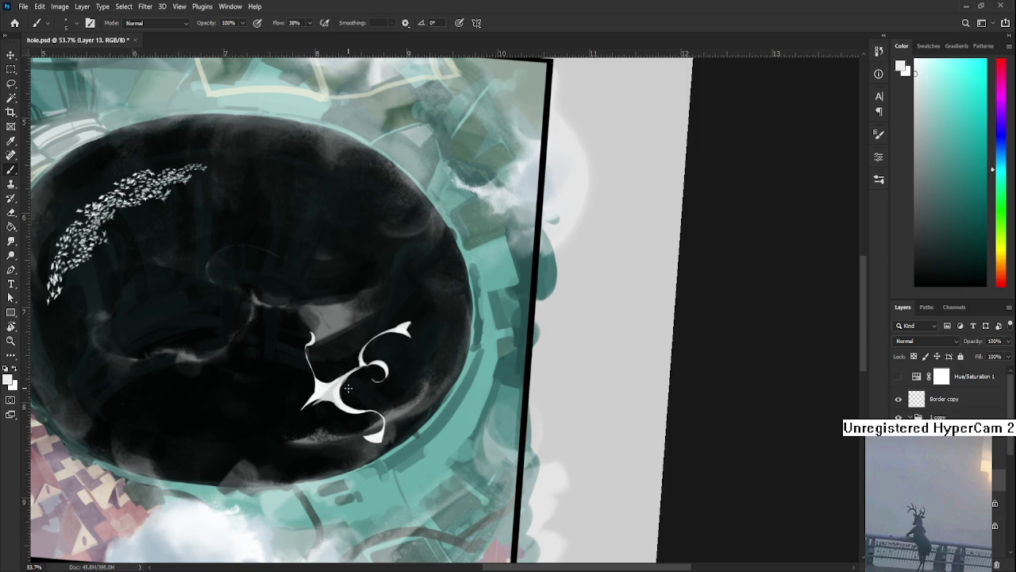
left_click_drag(364, 370, 355, 370)
key("e")
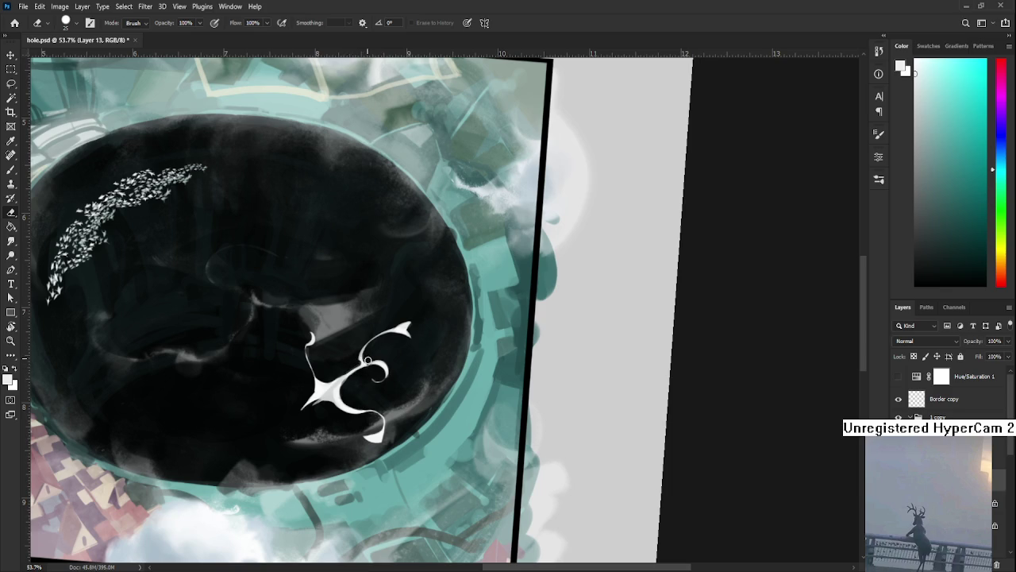
key("b")
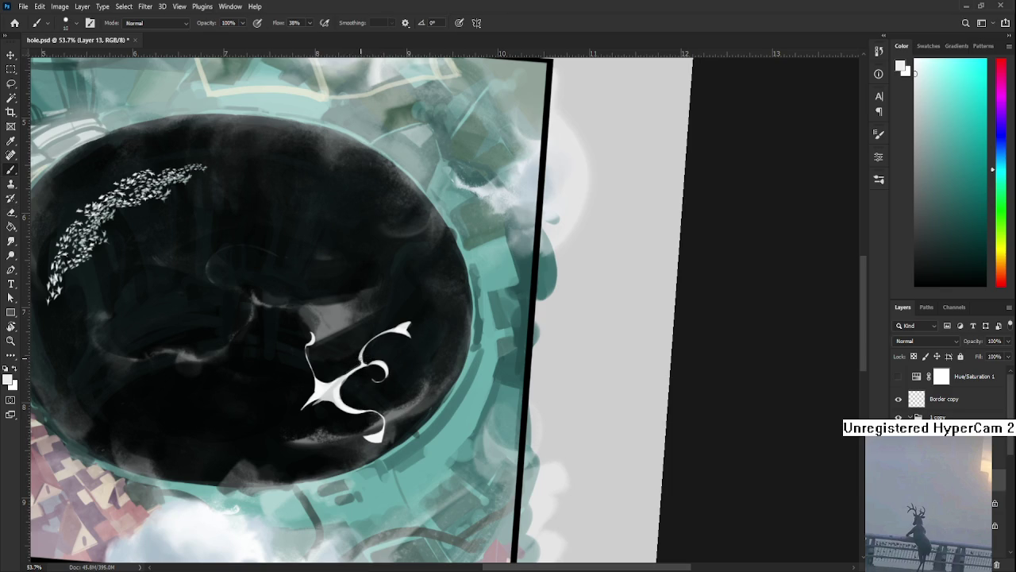
Step: Rotate the view about 40 degrees and brighten a patch along the figure's stem
key("r")
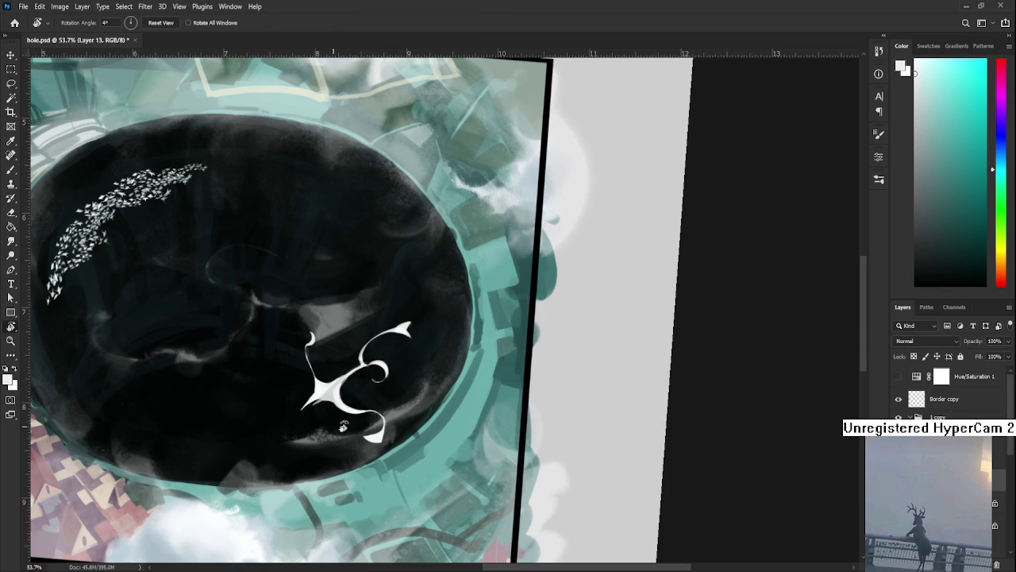
left_click_drag(382, 362, 361, 406)
key("e")
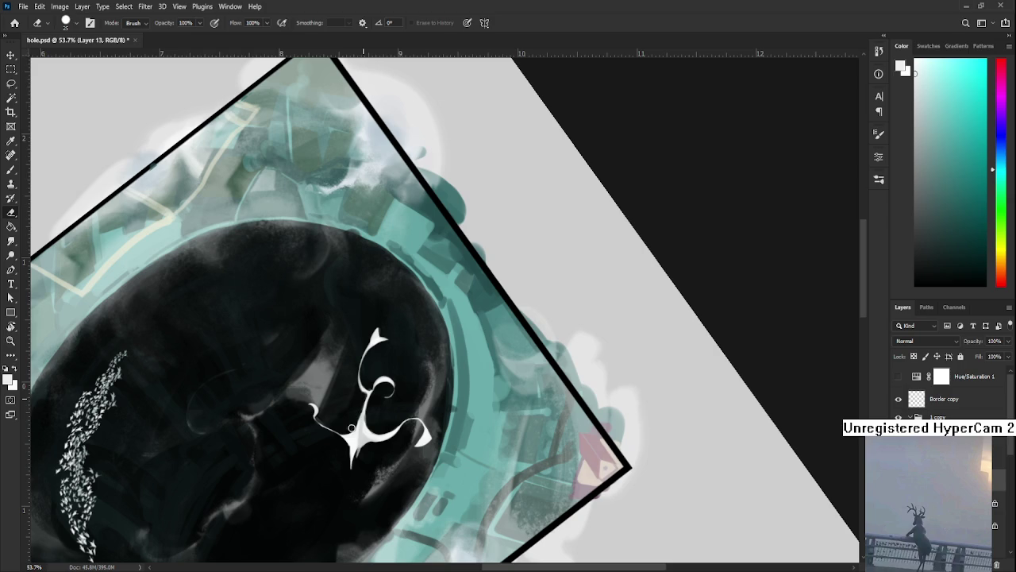
key("b")
mouse_move(361, 401)
left_mouse_down()
mouse_move(368, 435)
mouse_move(367, 423)
left_mouse_up()
key("e")
key("r")
mouse_move(387, 397)
left_mouse_down()
mouse_move(466, 416)
mouse_move(424, 441)
mouse_move(382, 442)
left_mouse_up()
key("b")
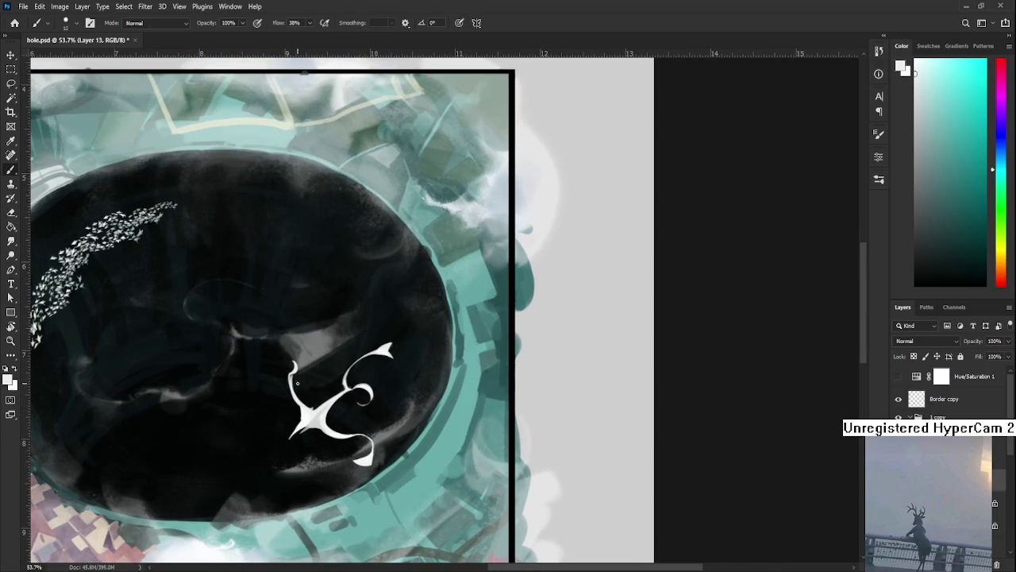
key("e")
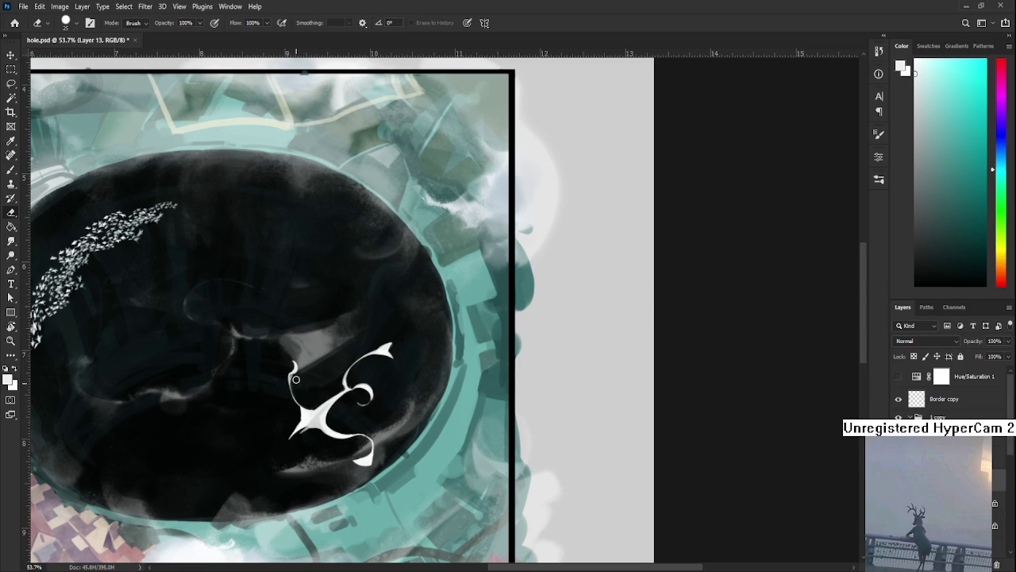
key("b")
key("e")
scroll(349, 413, "down", 3)
scroll(530, 341, "down", 3)
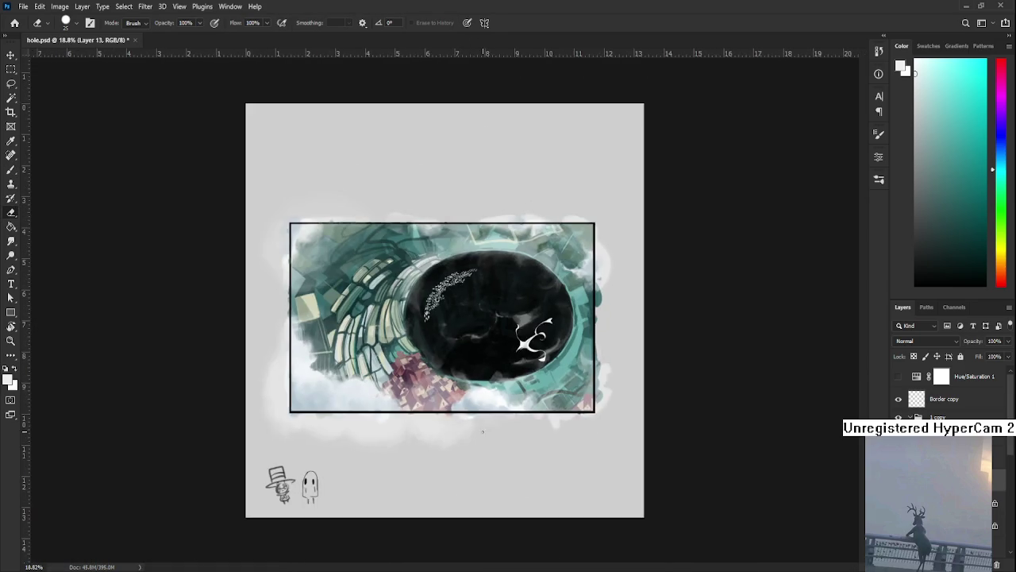
scroll(530, 342, "up", 2)
scroll(530, 341, "up", 2)
scroll(530, 341, "up", 2)
key("r")
mouse_move(555, 447)
left_mouse_down()
mouse_move(273, 429)
mouse_move(294, 386)
left_mouse_up()
key("b")
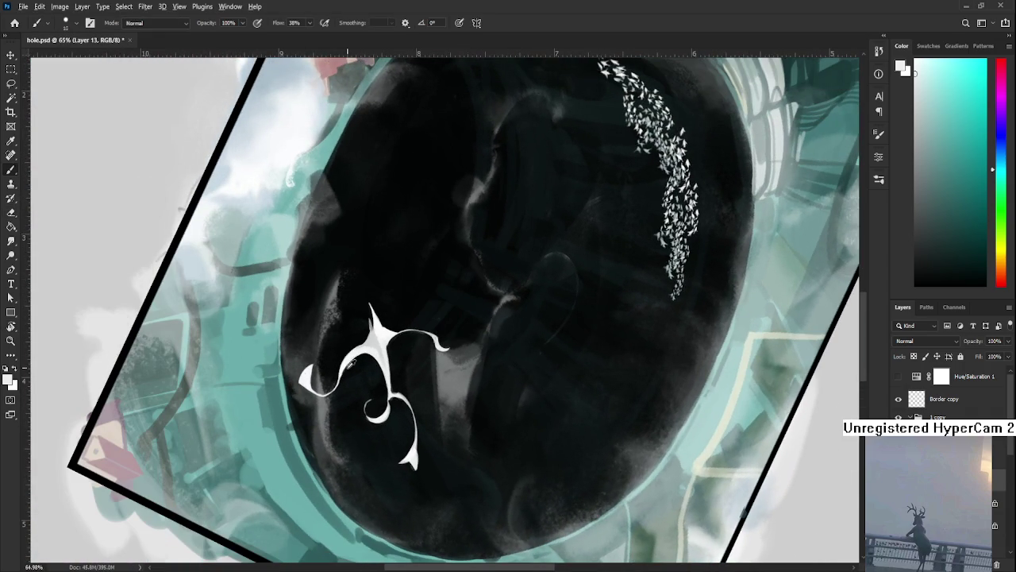
key("e")
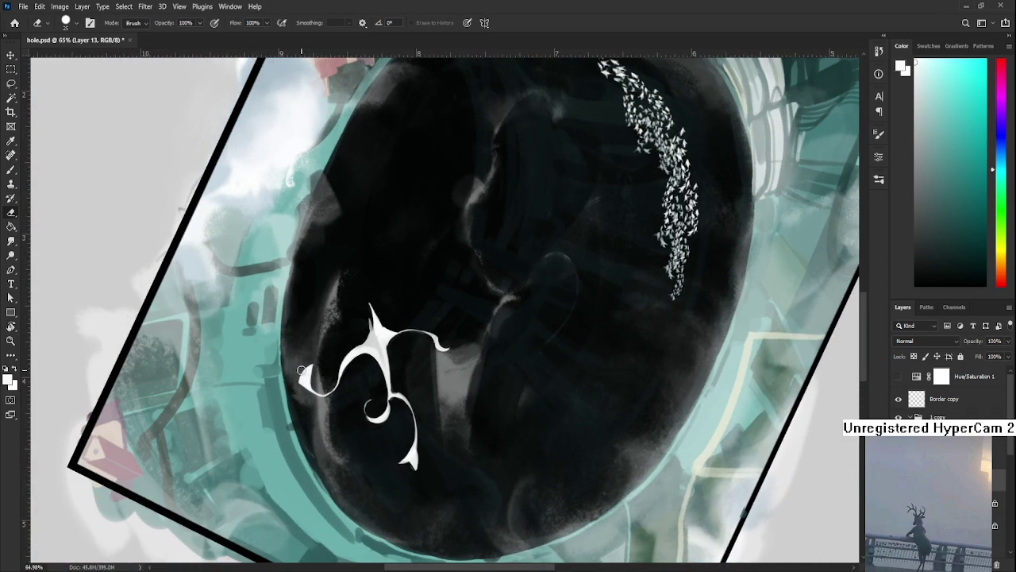
key("bracketleft")
key("bracketleft")
key("b")
key("r")
mouse_move(335, 426)
left_mouse_down()
mouse_move(500, 403)
mouse_move(490, 406)
left_mouse_up()
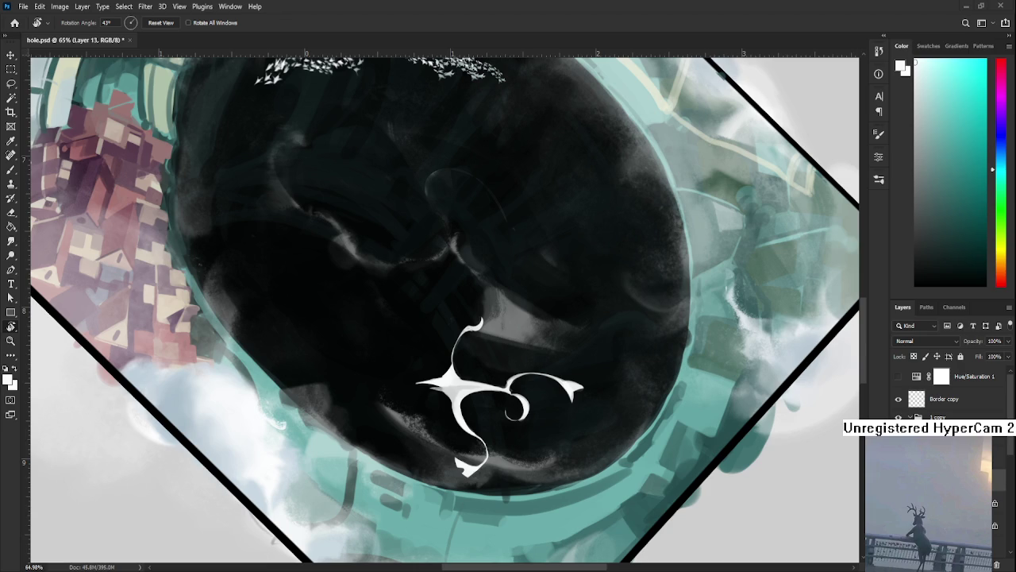
Step: Sample white and light grey shading tones from the white figure with the brush
left_click_drag(502, 408, 386, 342)
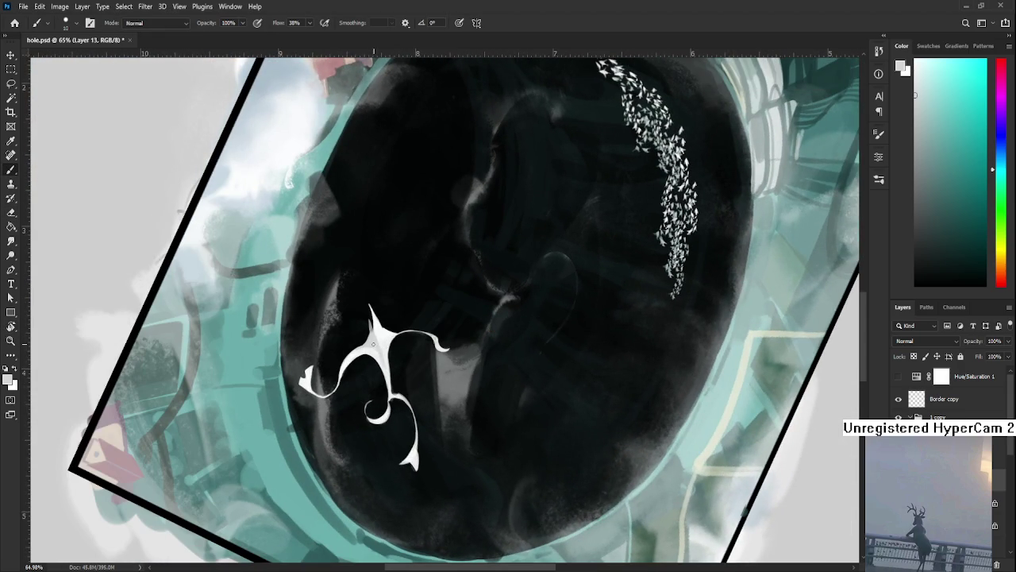
key("e")
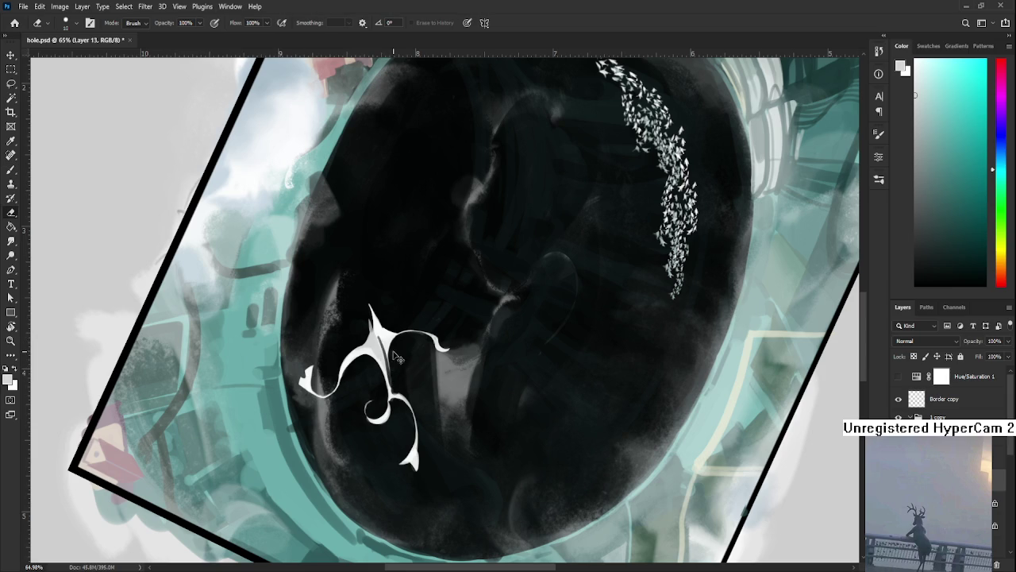
key("b")
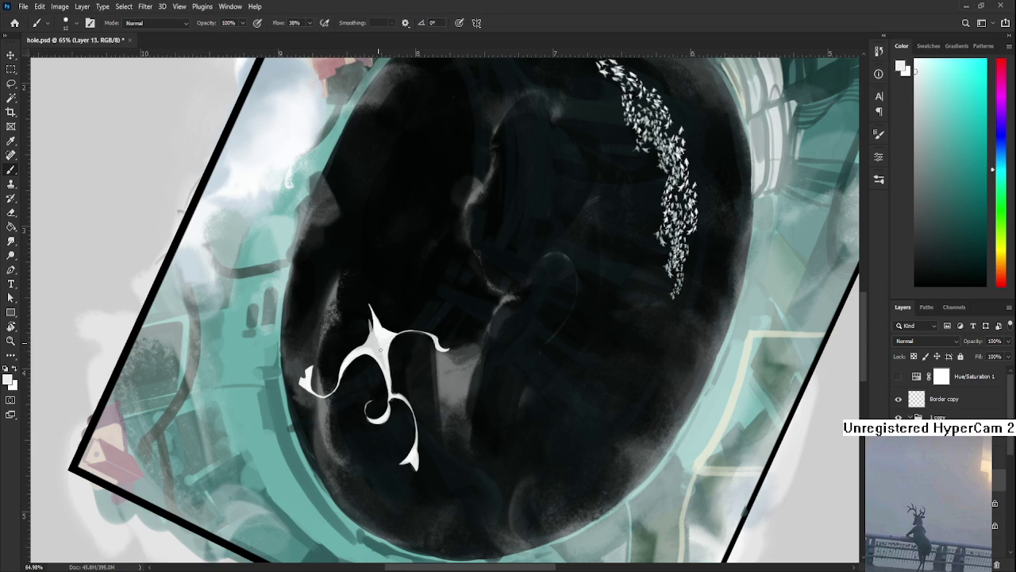
left_click(663, 238, "alt")
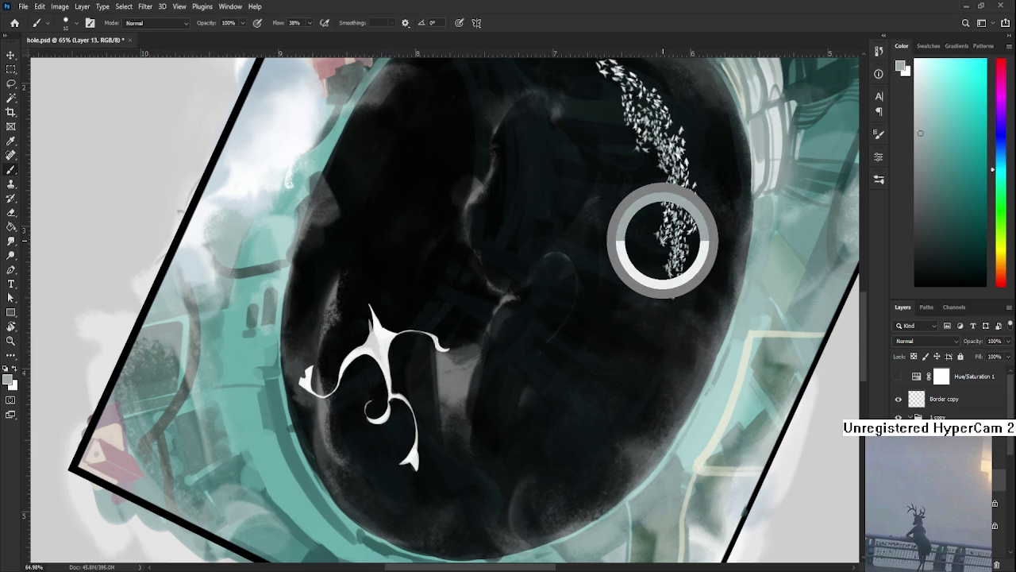
left_click(376, 336, "alt")
left_click(372, 349, "alt")
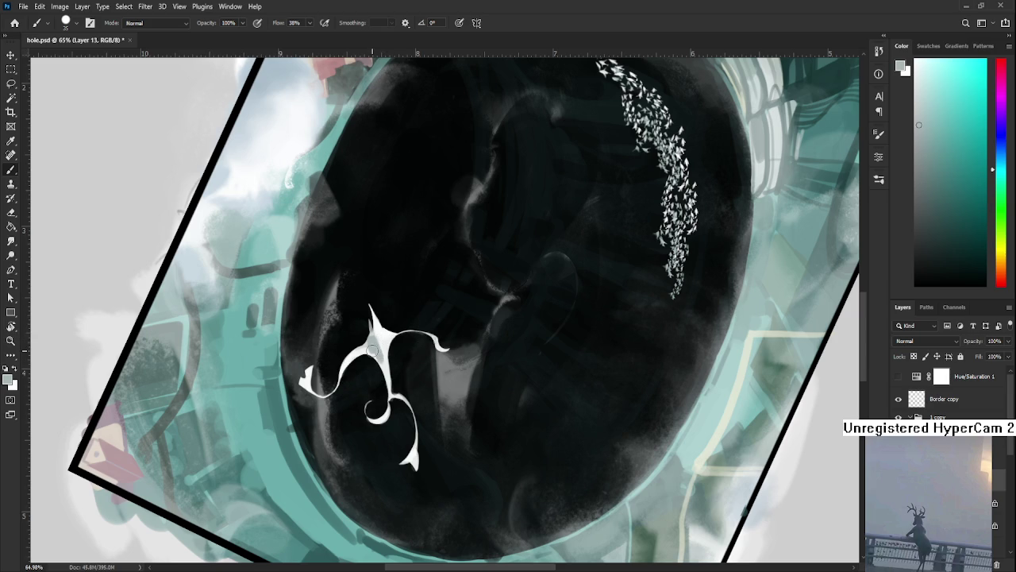
left_click(375, 344, "alt")
left_click(376, 345, "alt")
left_click(374, 341, "alt")
left_click(384, 349, "alt")
Step: Tilt the view, sample the figure's tip colour, then reset rotation to upright
key("r")
mouse_move(384, 351)
left_mouse_down()
mouse_move(511, 323)
mouse_move(442, 332)
left_mouse_up()
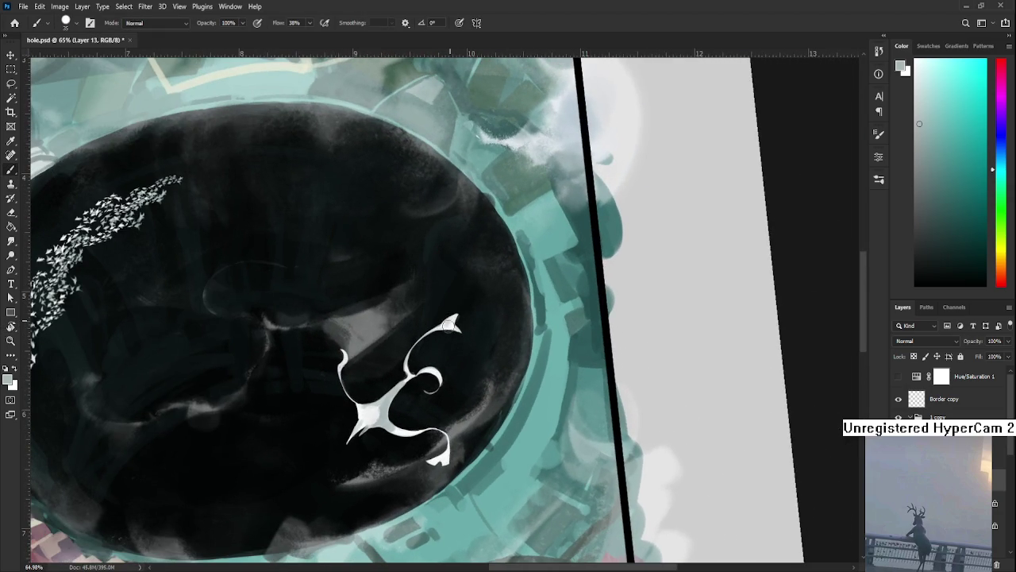
left_click(445, 326, "alt")
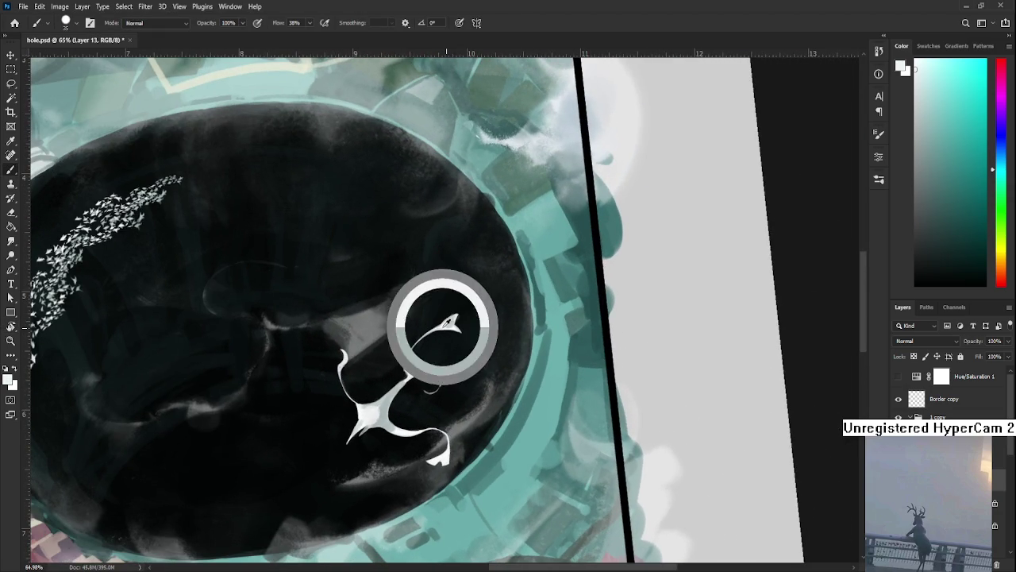
scroll(535, 323, "down", 10)
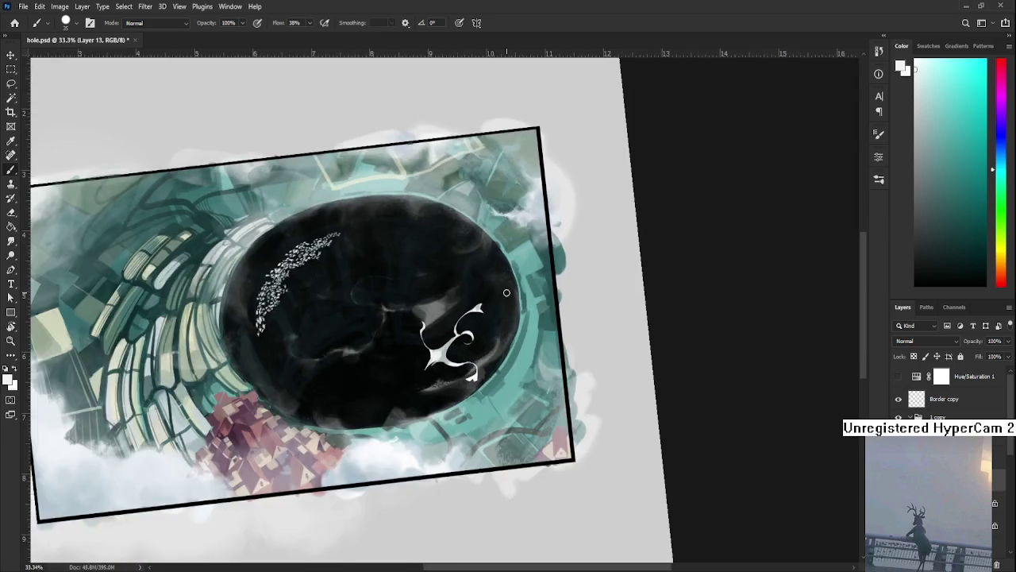
key("r")
key("Escape")
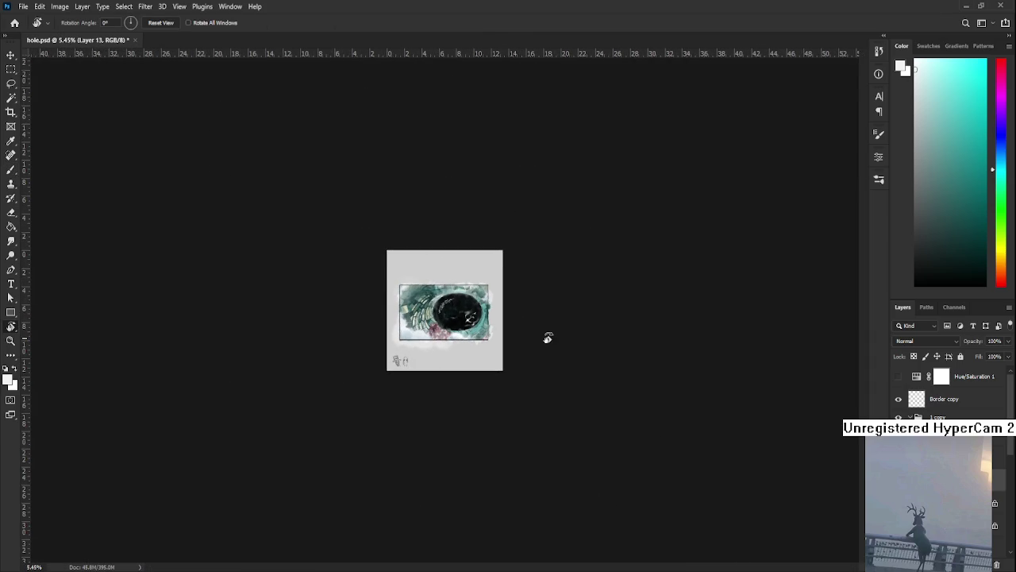
scroll(546, 336, "up", 1)
scroll(524, 326, "up", 2)
scroll(497, 313, "up", 2)
scroll(497, 313, "up", 2)
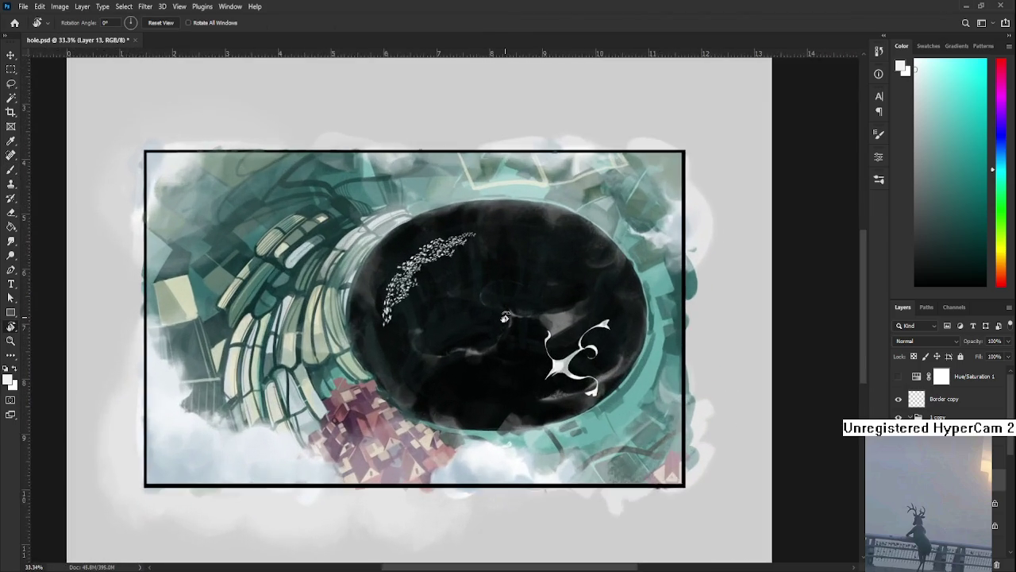
Step: Move the white figure up and right and scale it down to about 95%
scroll(501, 326, "up", 1)
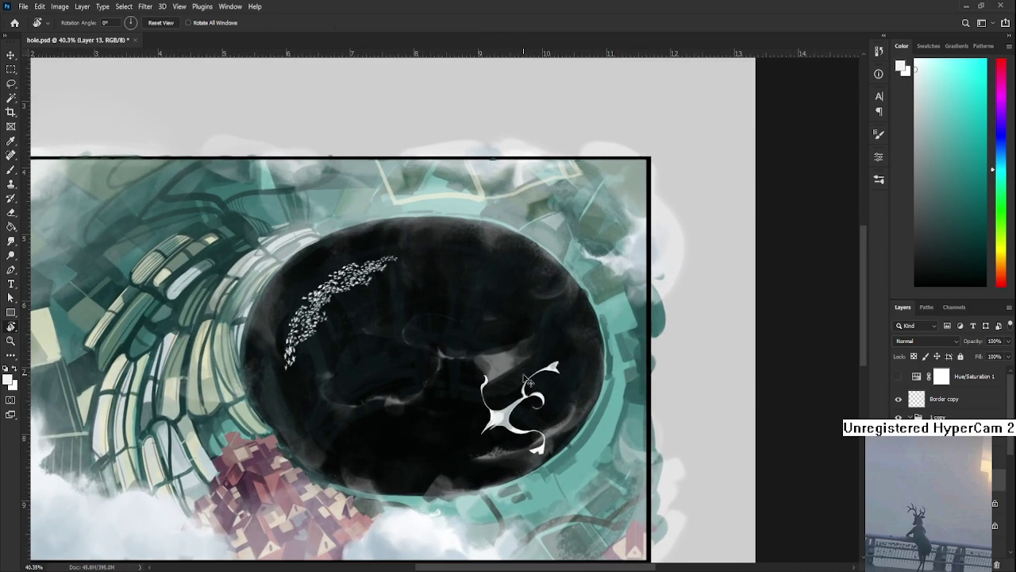
key("l")
key("ctrl+t")
left_click_drag(577, 426, 609, 395)
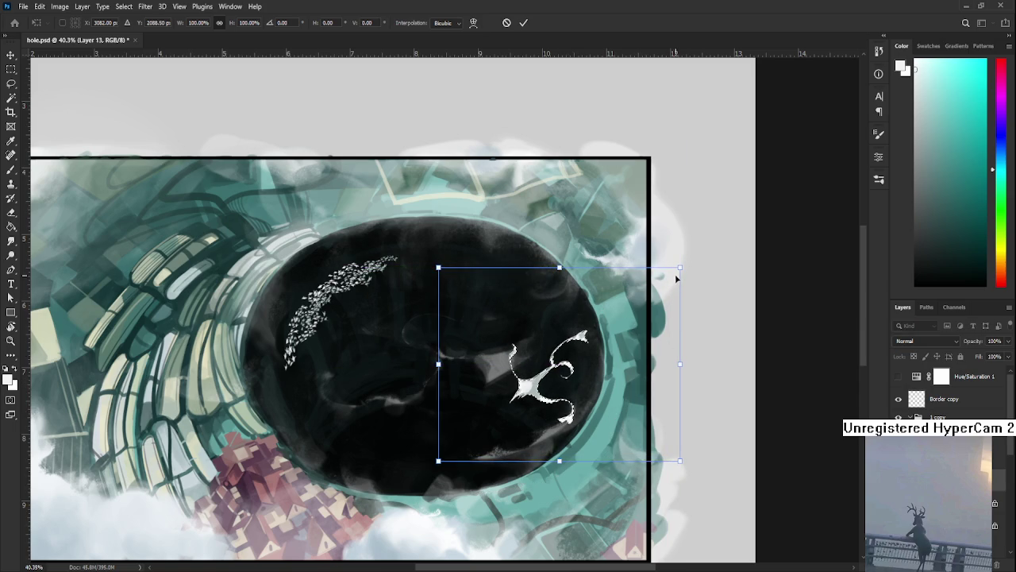
left_click_drag(680, 268, 668, 276)
key("Return")
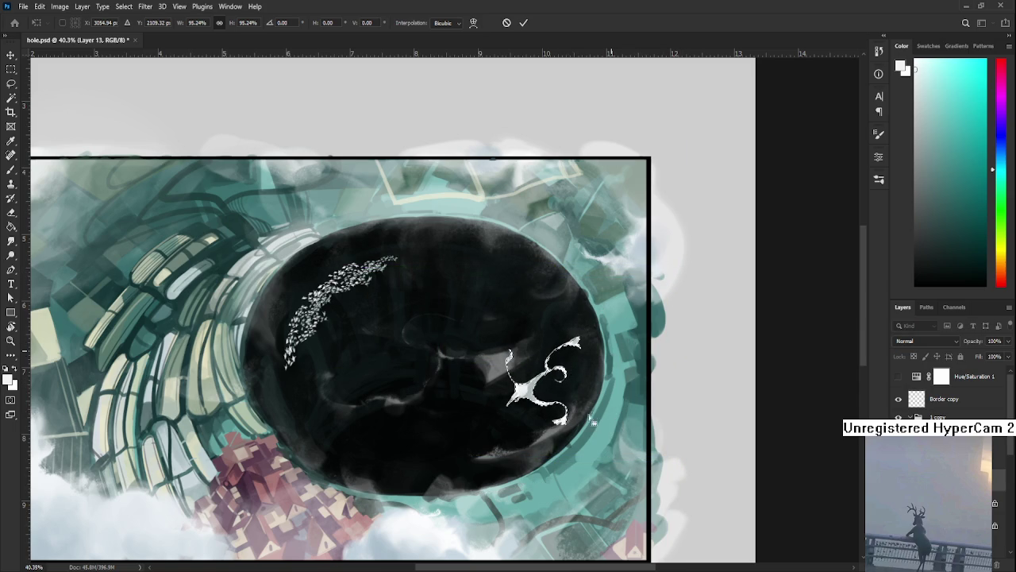
Step: Pick a light grey painting colour and set the brush size to 9
left_click_drag(528, 397, 370, 472)
key("b")
left_click(373, 458, "alt")
key("bracketleft")
key("bracketleft")
key("bracketleft")
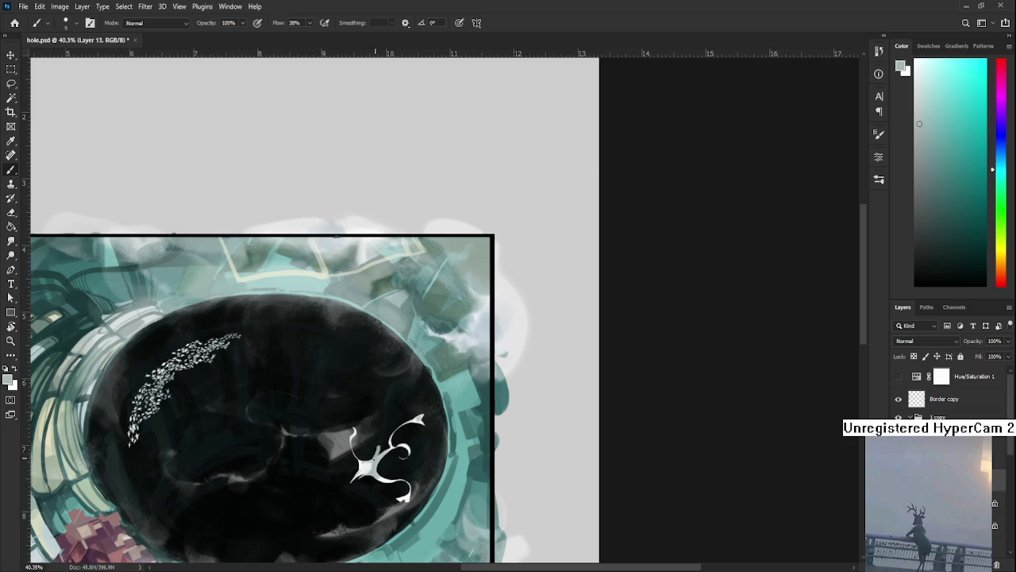
key("e")
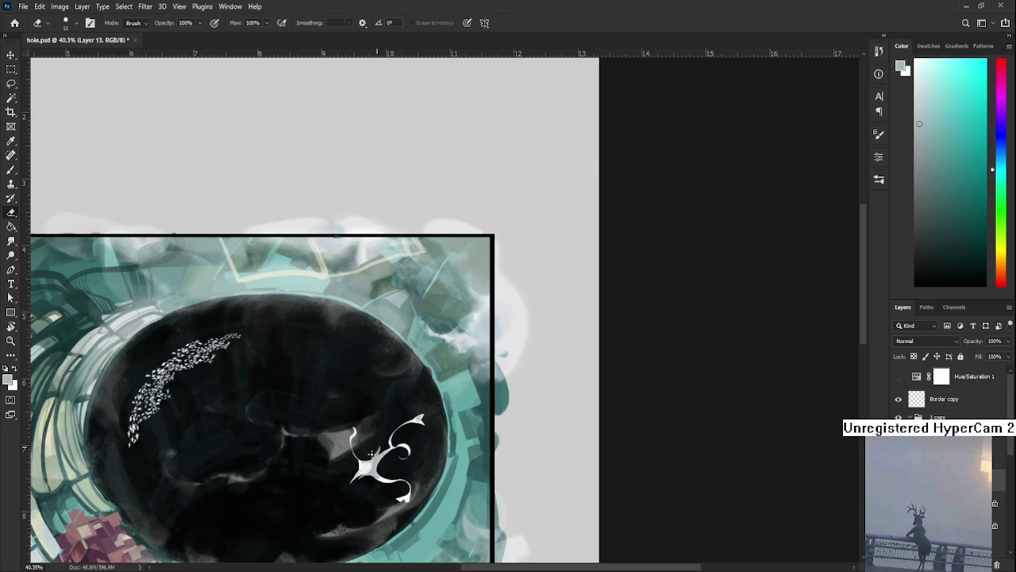
key("b")
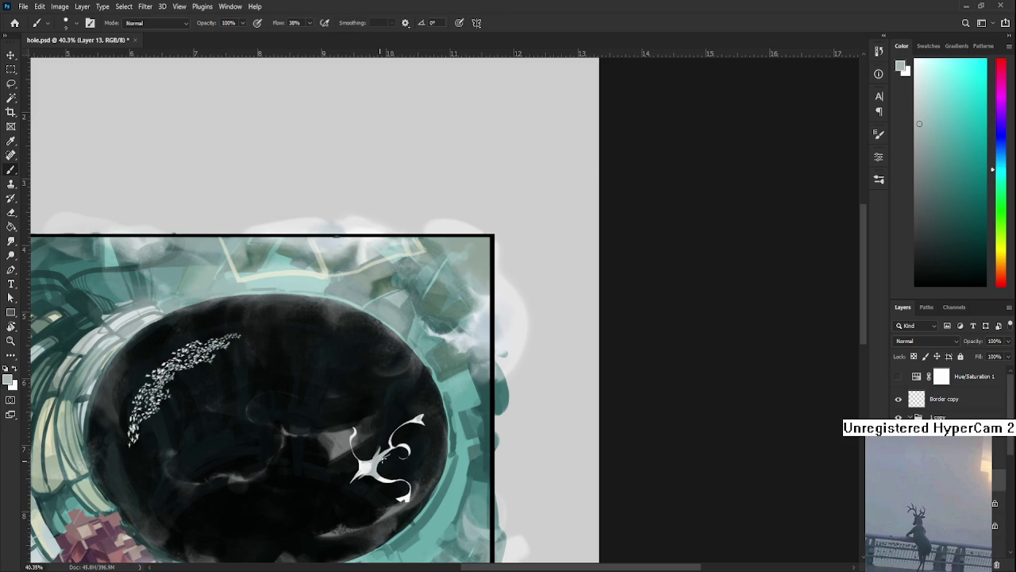
key("e")
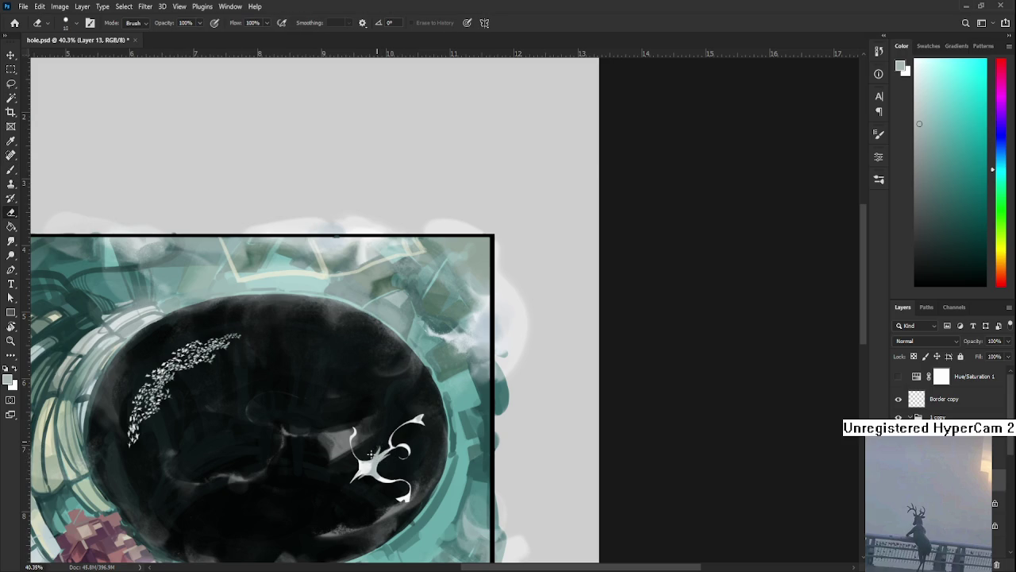
scroll(436, 343, "down", 3)
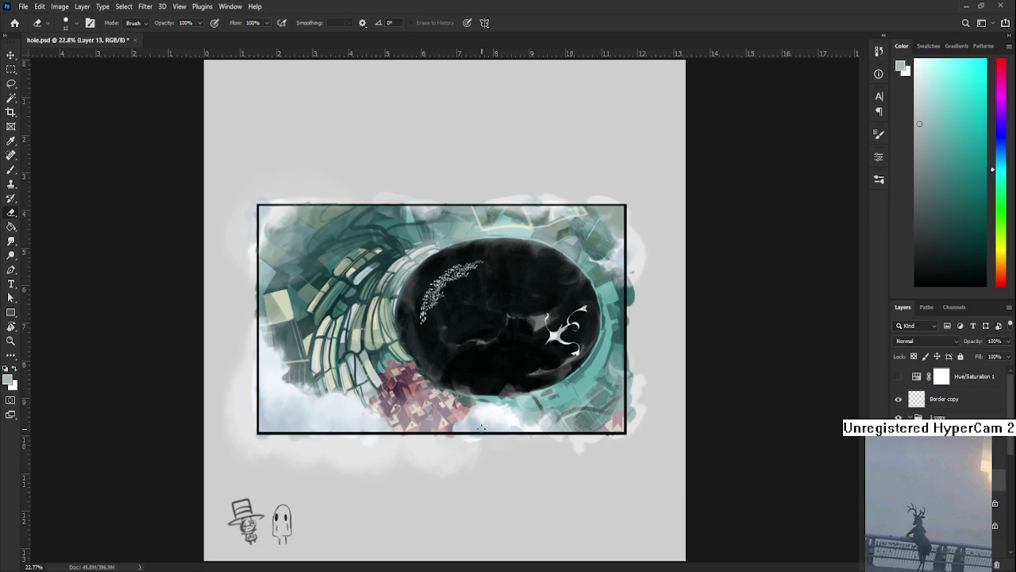
Step: Zoom in on the white figure and the ring edge
scroll(480, 430, "up", 3)
scroll(520, 421, "up", 3)
scroll(502, 451, "up", 2)
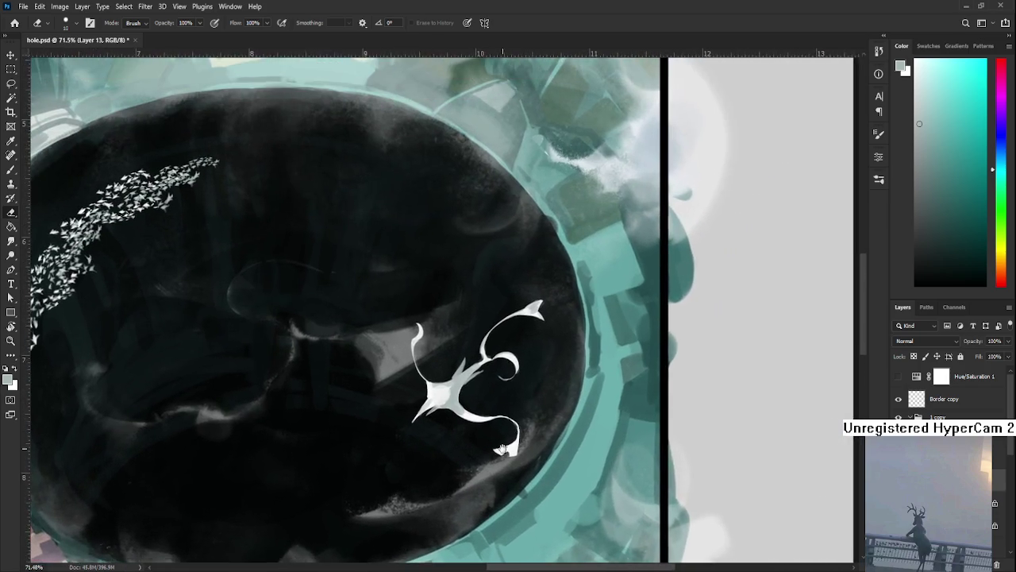
left_click_drag(502, 450, 427, 509)
key("b")
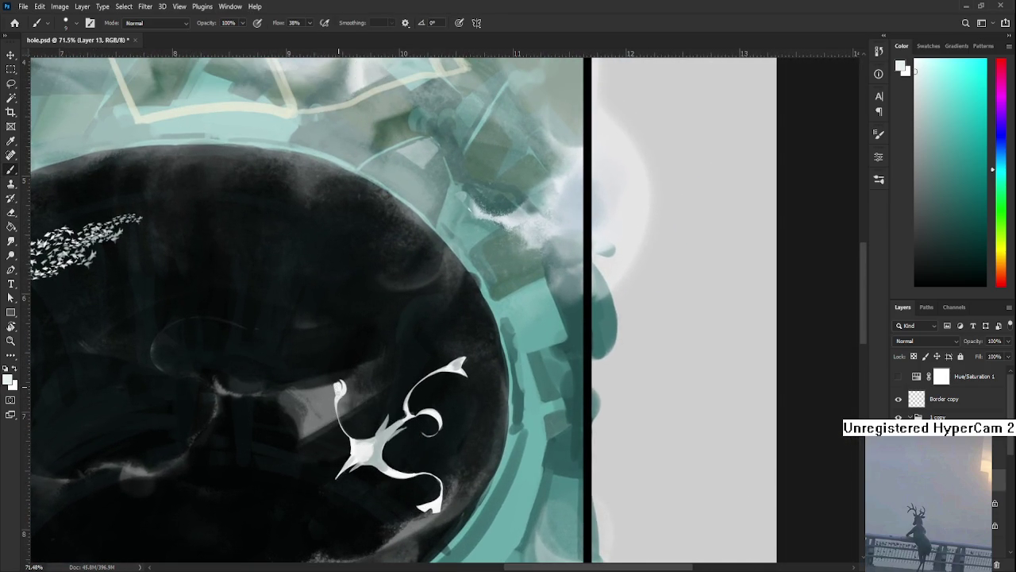
key("e")
key("b")
key("e")
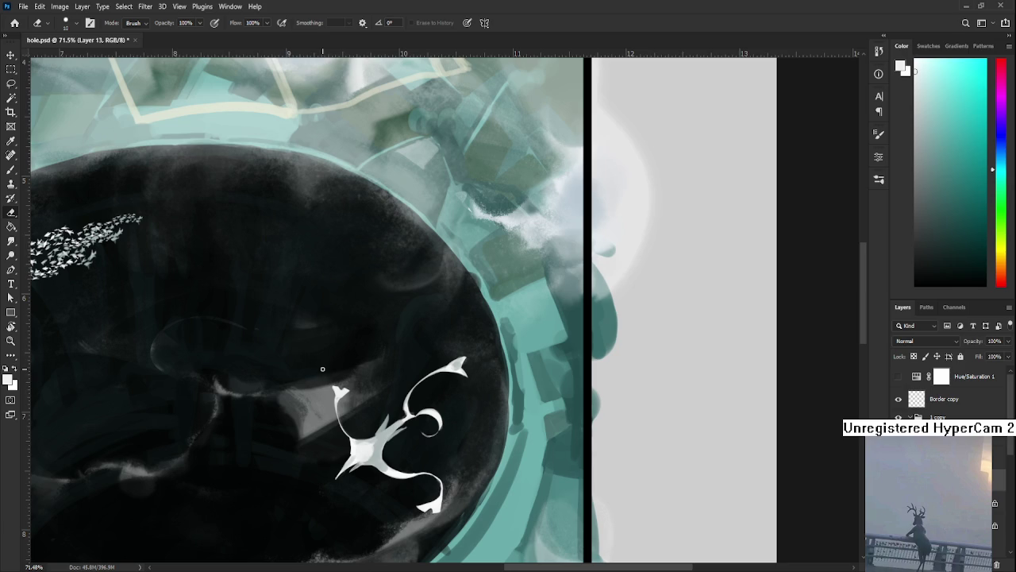
Step: Erase a small notch into the figure's upper-left tip, then fit the document in the window
scroll(325, 368, "down", 5)
scroll(373, 341, "up", 8)
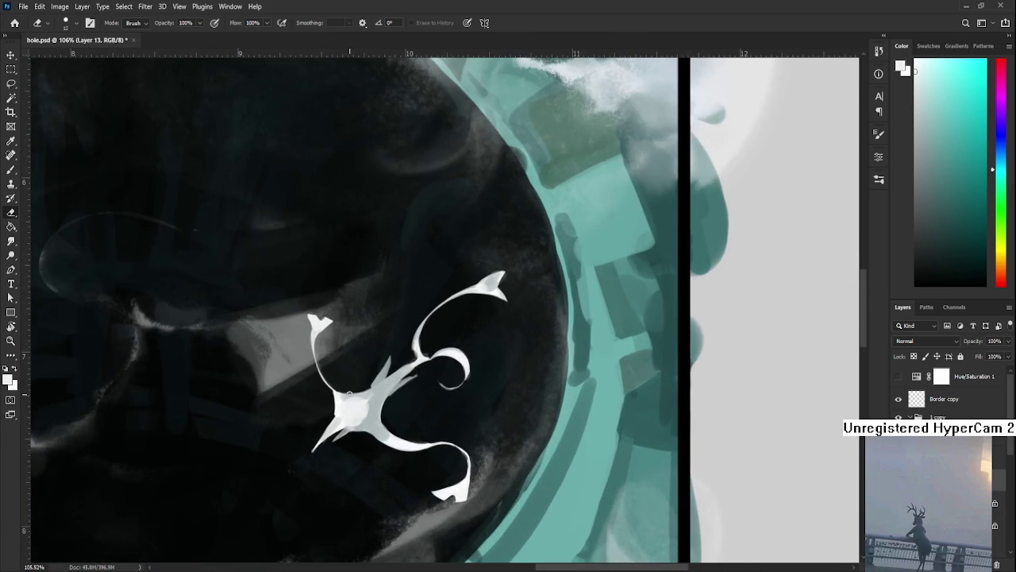
left_click_drag(384, 332, 341, 424)
key("b")
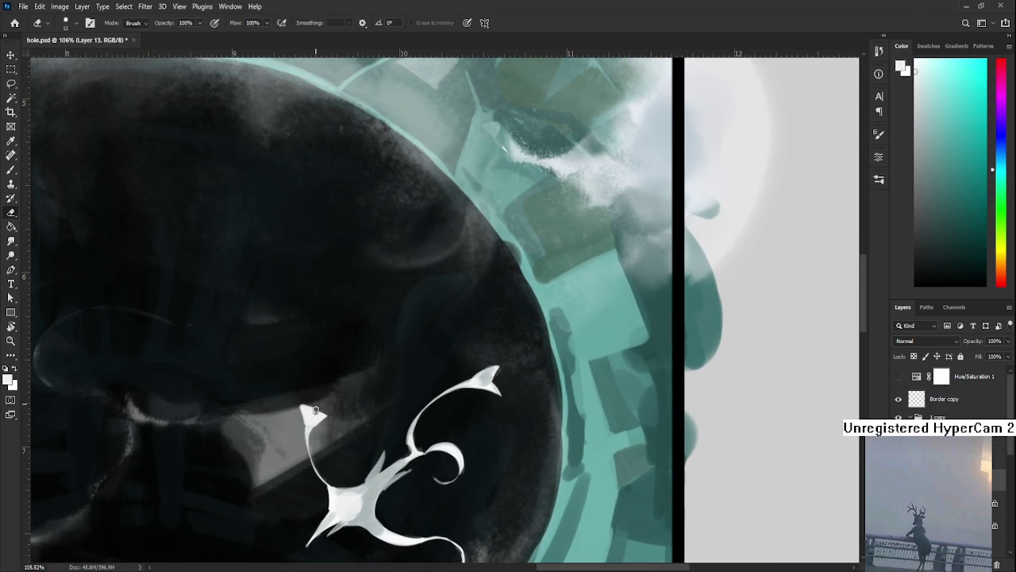
left_click_drag(326, 420, 324, 363)
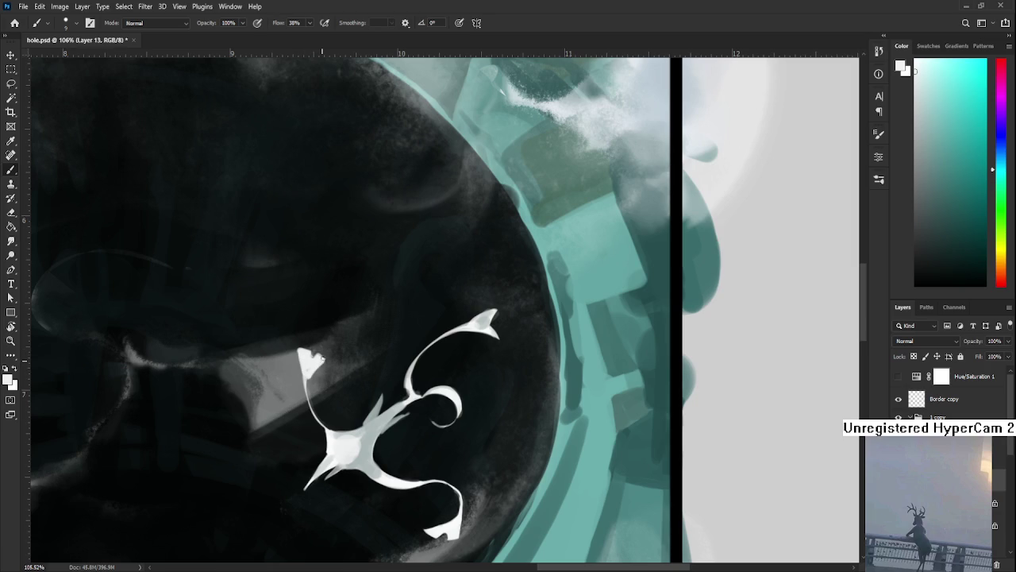
key("e")
left_click_drag(322, 364, 327, 361)
key("ctrl+0")
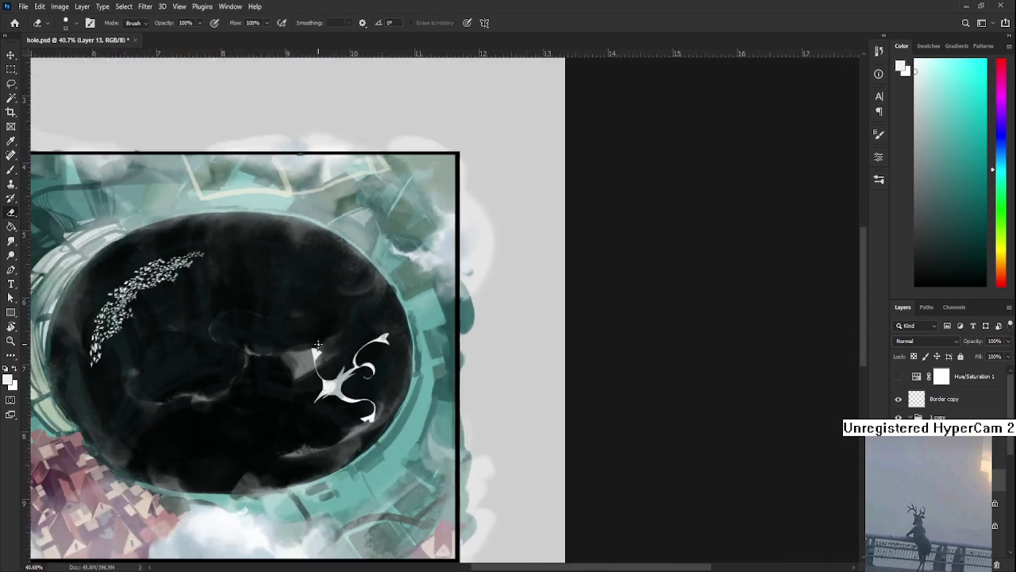
scroll(446, 364, "up", 1)
scroll(446, 364, "up", 1)
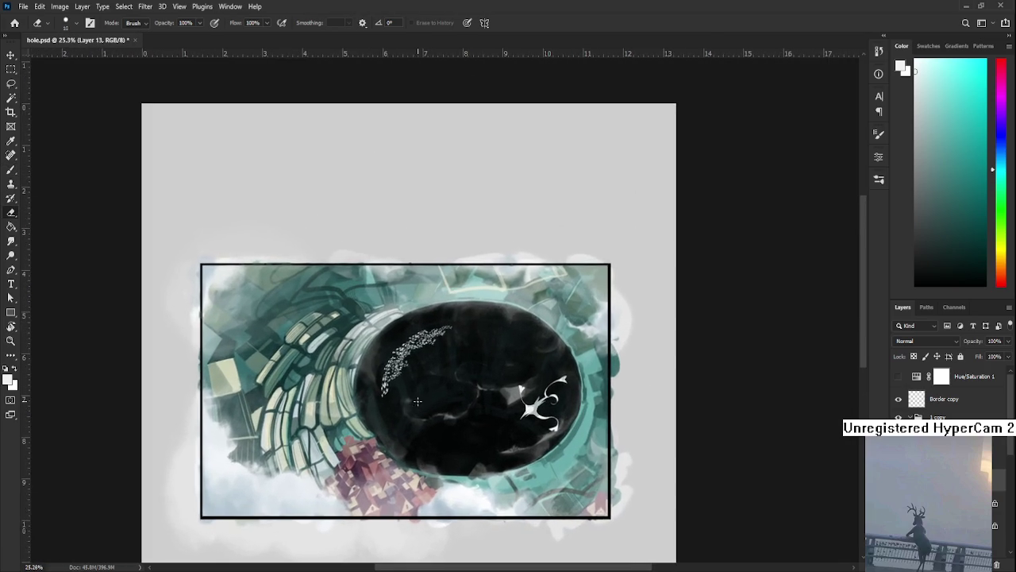
scroll(447, 364, "up", 1)
scroll(446, 364, "up", 1)
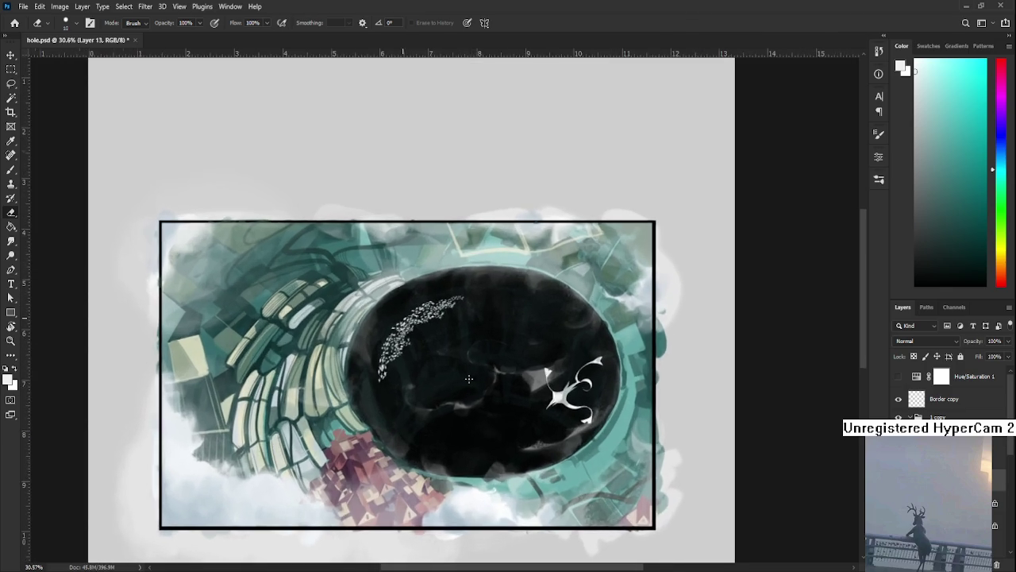
left_click_drag(481, 384, 465, 408)
left_click_drag(159, 306, 250, 286)
key("ctrl+z")
key("ctrl+z")
key("ctrl+z")
key("ctrl+shift+z")
key("ctrl+z")
key("ctrl+shift+z")
key("ctrl+z")
key("ctrl+shift+z")
scroll(307, 391, "up", 1)
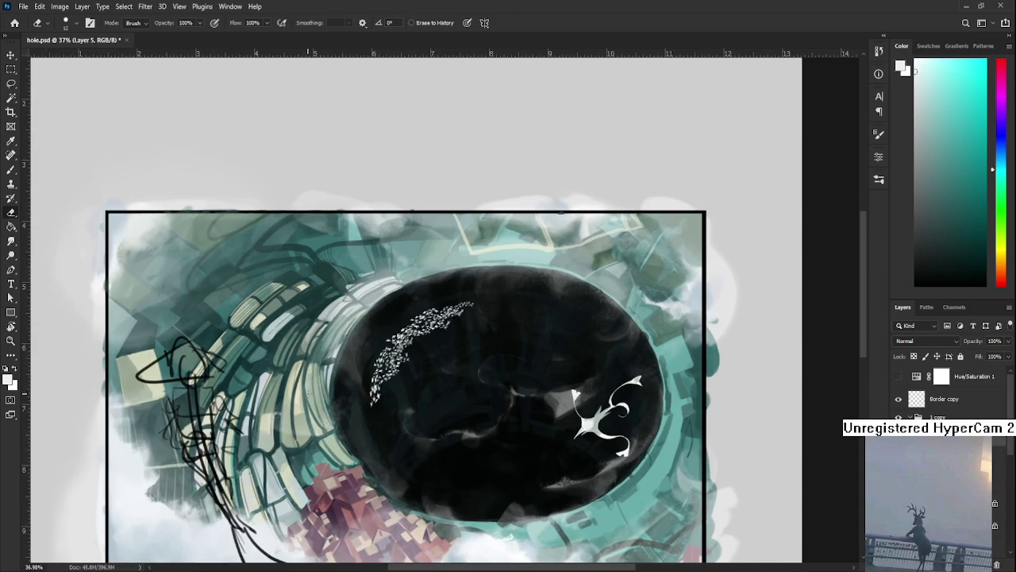
scroll(341, 435, "down", 5)
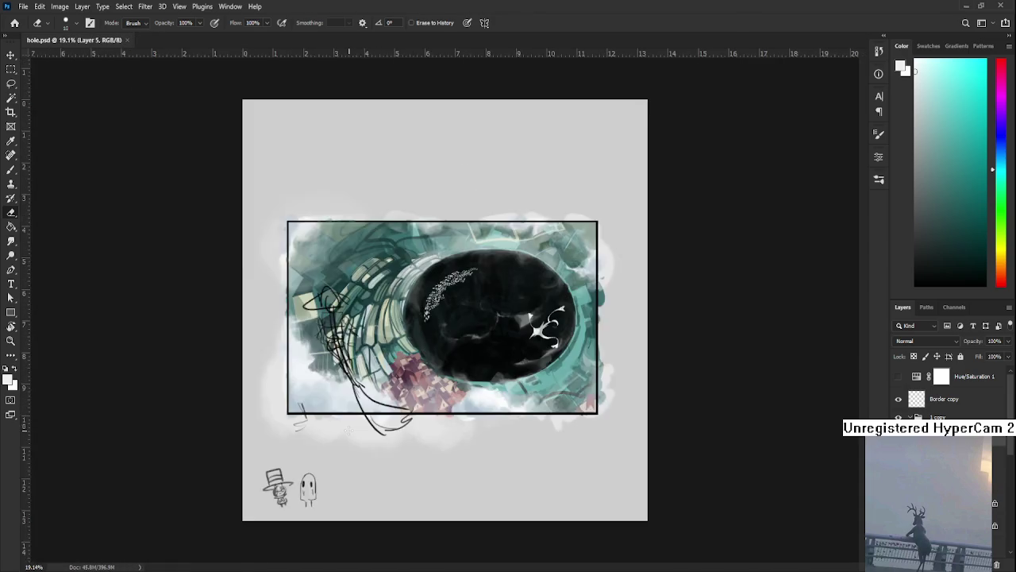
scroll(447, 276, "up", 2)
scroll(447, 275, "up", 2)
scroll(447, 276, "up", 1)
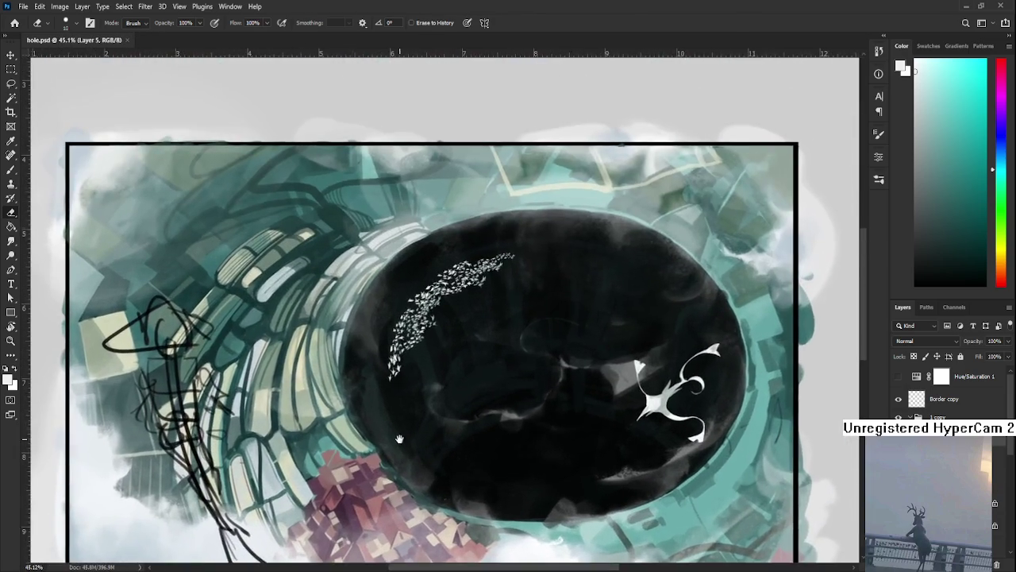
scroll(399, 438, "down", 2)
scroll(399, 438, "down", 1)
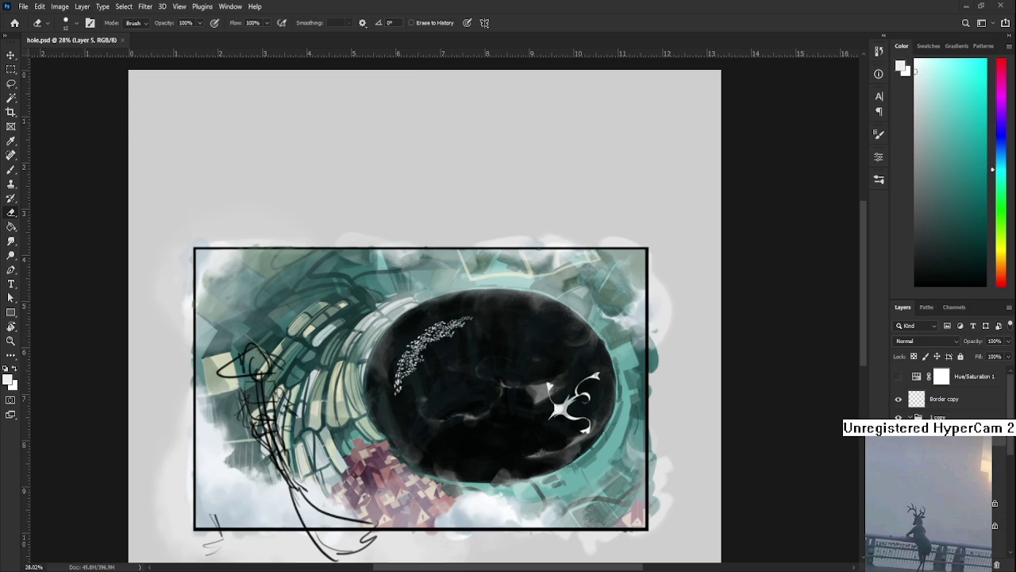
scroll(548, 387, "down", 2)
Step: Toggle layer visibility to check which layers hold the white symbol, dots and lower strokes
scroll(540, 365, "down", 1)
scroll(532, 341, "down", 1)
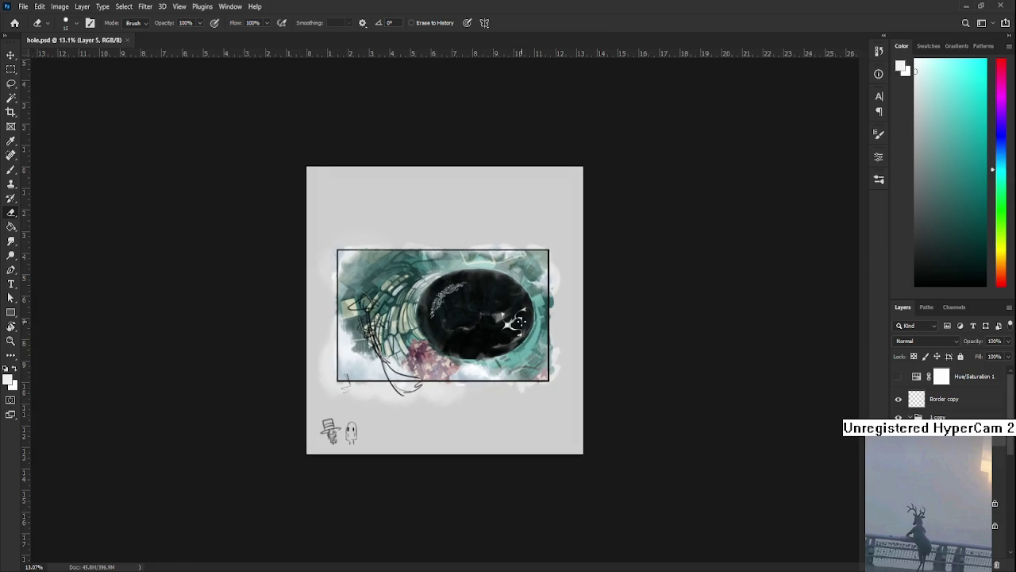
scroll(521, 319, "down", 1)
scroll(522, 318, "up", 1)
scroll(953, 389, "down", 3)
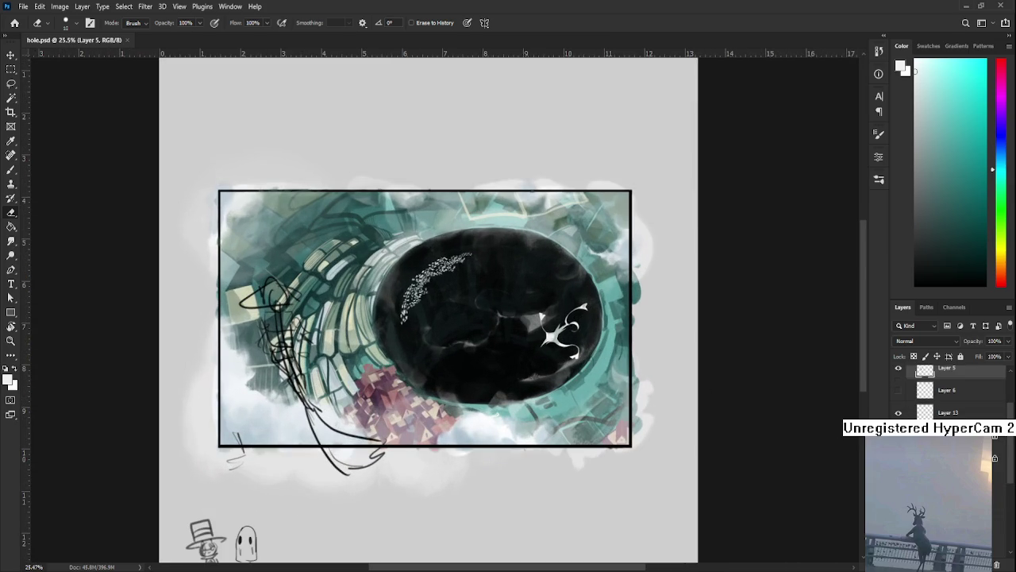
scroll(949, 389, "up", 1)
left_click(898, 389)
left_click(898, 390)
scroll(897, 401, "down", 1)
left_click(898, 412)
left_click(898, 412)
left_click(898, 367)
left_click(898, 368)
left_click(898, 390)
left_click(898, 390)
left_click(898, 367)
left_click(898, 368)
left_click(898, 390)
left_click(898, 390)
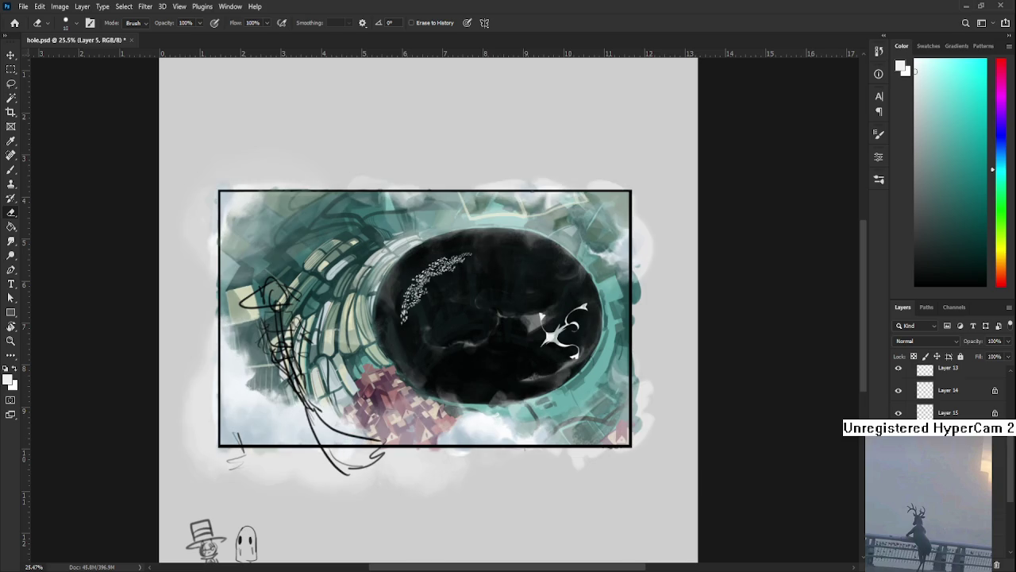
Step: Move Layers 13–15 to just below Layer 6 and restore the white clouds along the bottom
key("ctrl+alt+a")
scroll(949, 389, "up", 1)
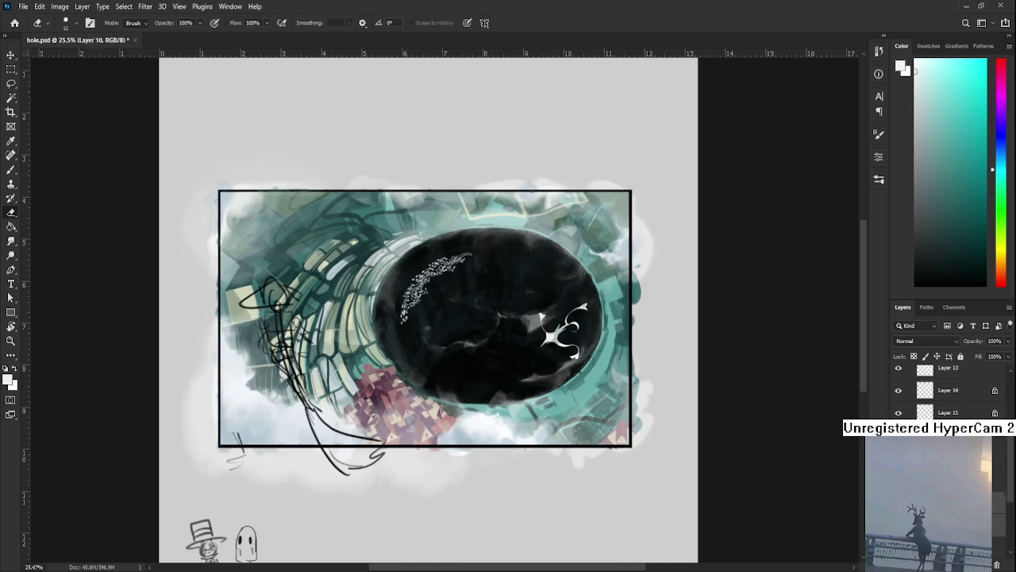
left_click_drag(983, 361, 943, 388)
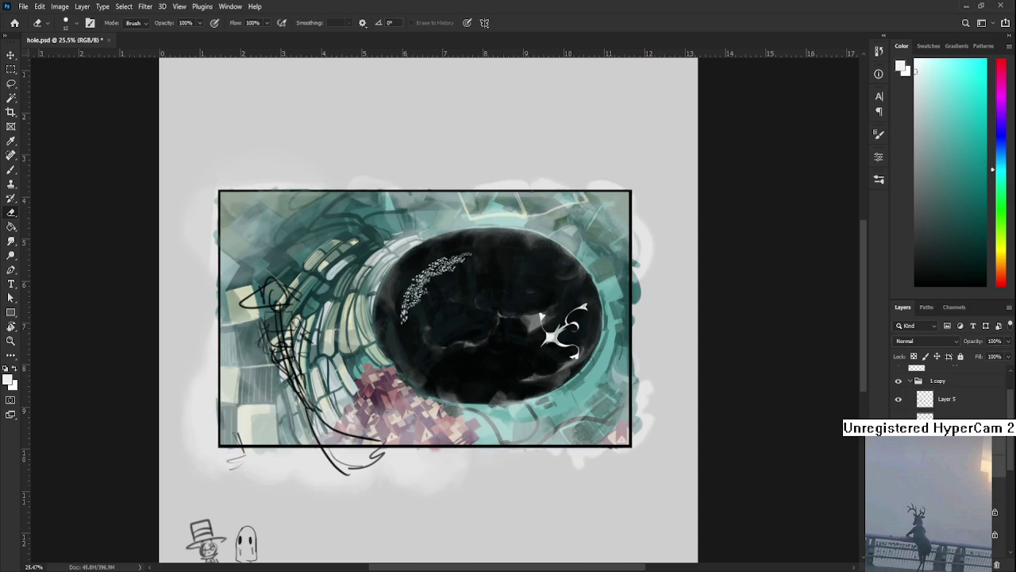
key("ctrl+shift+z")
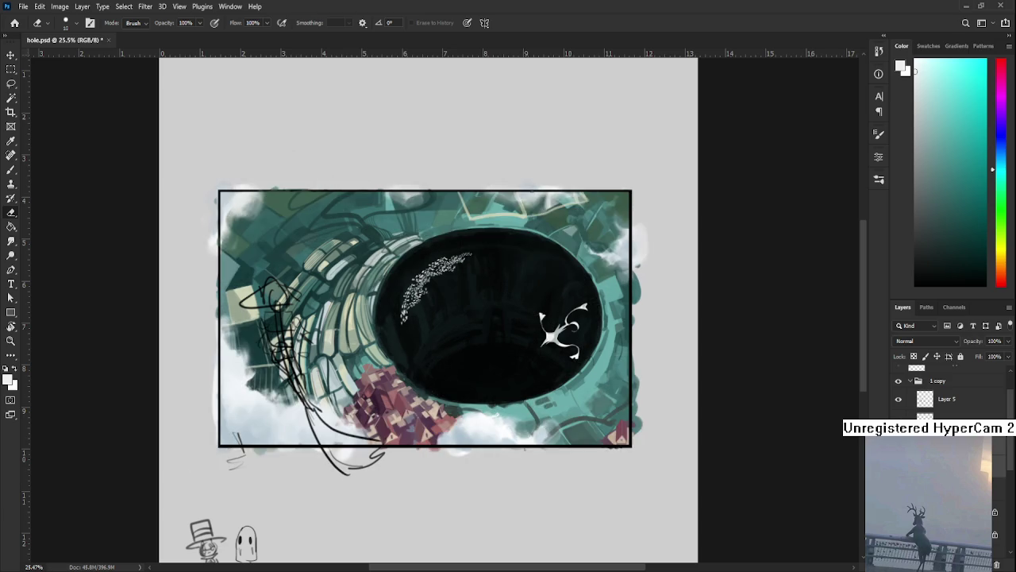
Step: Enlarge the eraser to size 250 and erase the faint light streak inside the hole
key("bracketright")
key("bracketright")
key("bracketright")
key("bracketright")
key("bracketright")
key("bracketright")
key("bracketright")
key("bracketright")
key("bracketright")
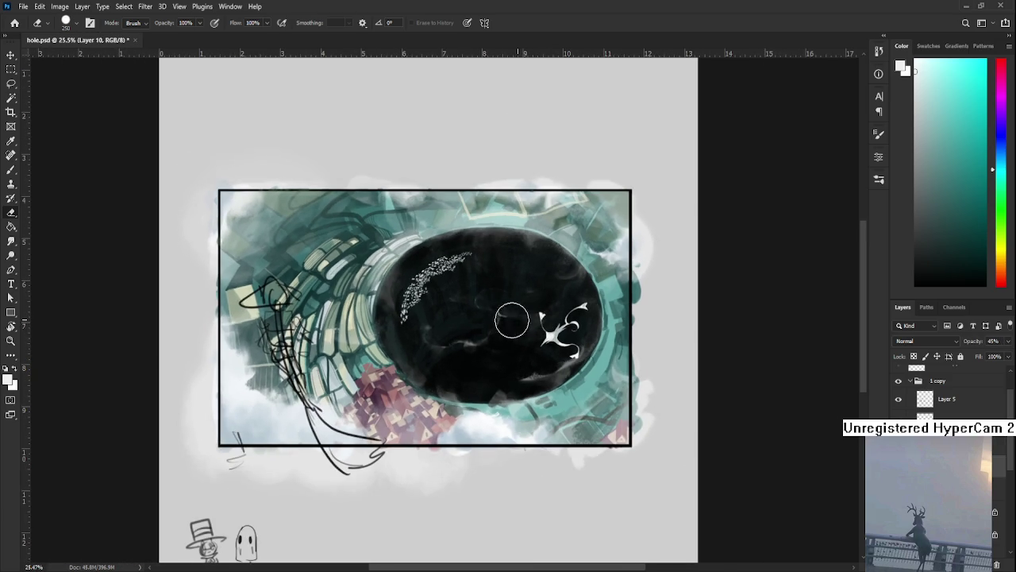
left_click_drag(485, 325, 489, 324)
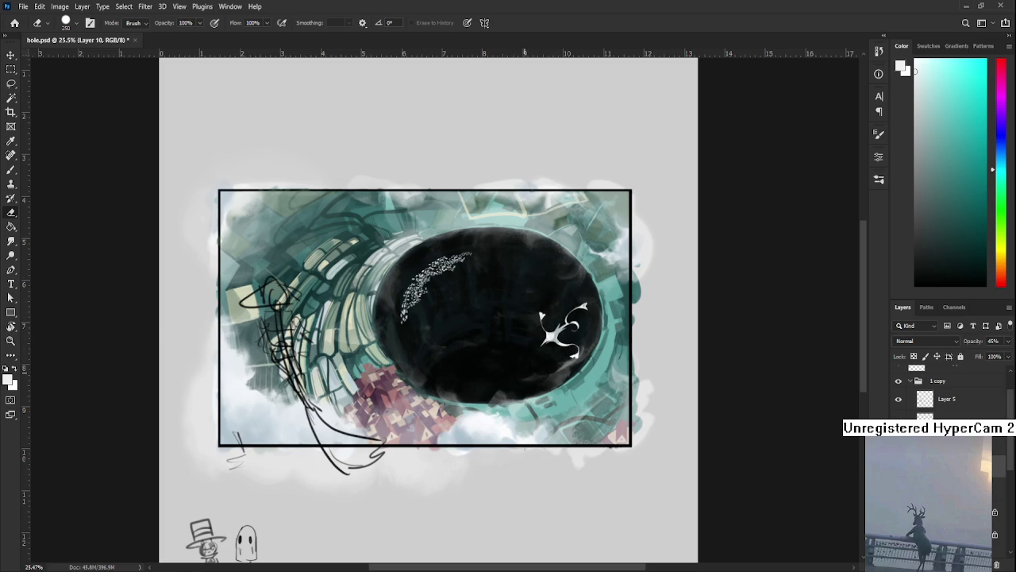
scroll(527, 367, "down", 2)
scroll(527, 367, "down", 3)
scroll(525, 370, "down", 3)
scroll(525, 371, "down", 3)
scroll(525, 372, "down", 2)
scroll(469, 291, "up", 3)
scroll(470, 294, "up", 2)
scroll(469, 293, "up", 3)
scroll(467, 314, "up", 1)
scroll(457, 344, "down", 3)
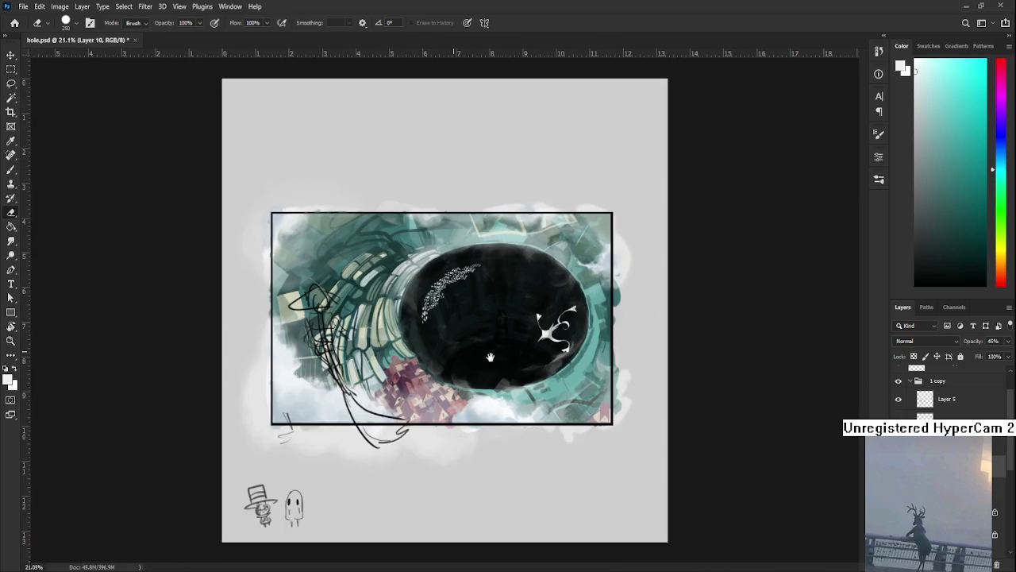
scroll(486, 355, "up", 2)
scroll(479, 411, "up", 1)
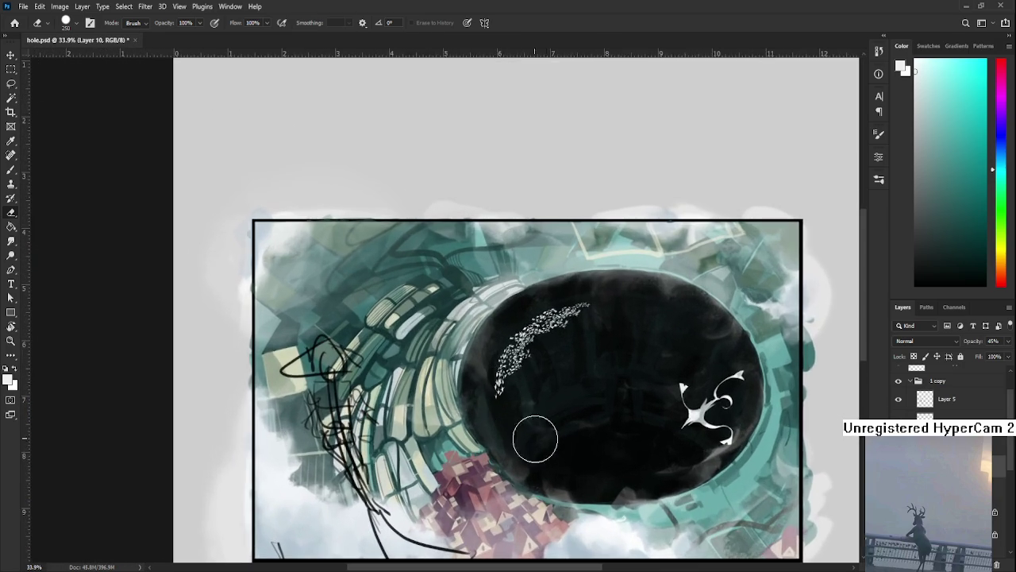
scroll(511, 401, "up", 1)
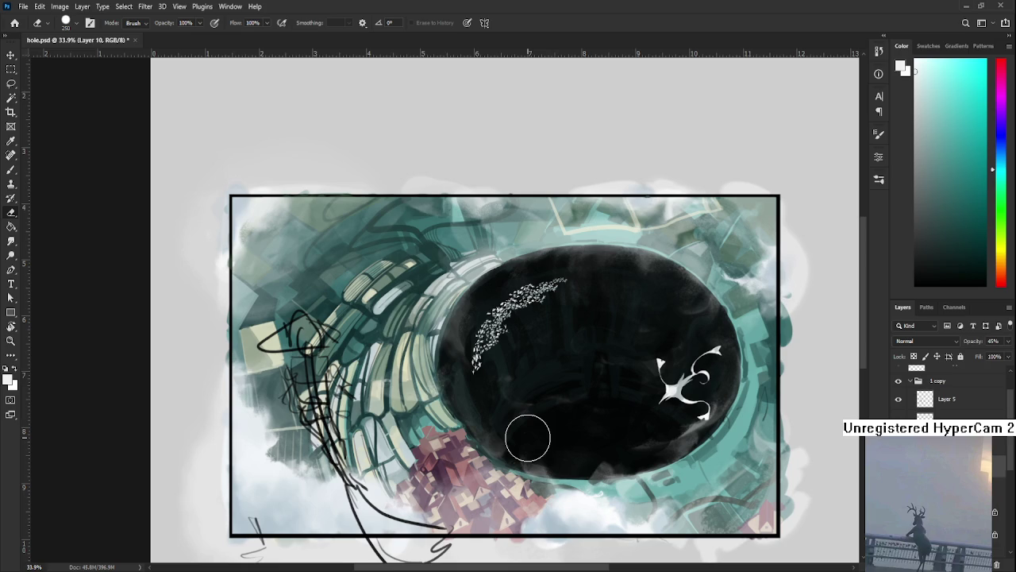
scroll(528, 437, "down", 1)
scroll(528, 437, "down", 1)
scroll(528, 437, "up", 2)
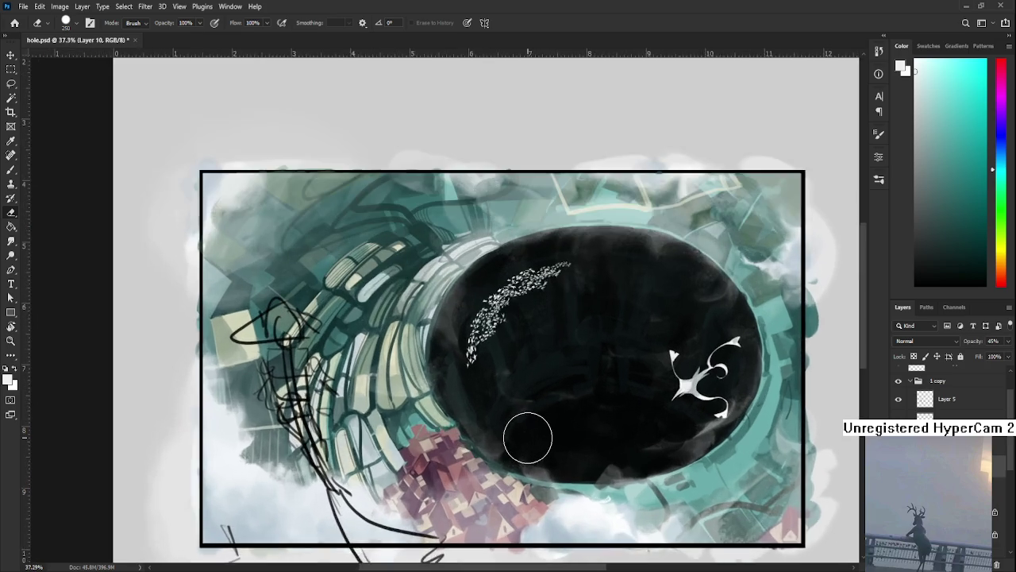
scroll(528, 438, "up", 1)
scroll(528, 437, "down", 2)
scroll(528, 437, "down", 1)
scroll(528, 438, "up", 2)
scroll(528, 438, "up", 1)
scroll(528, 438, "down", 1)
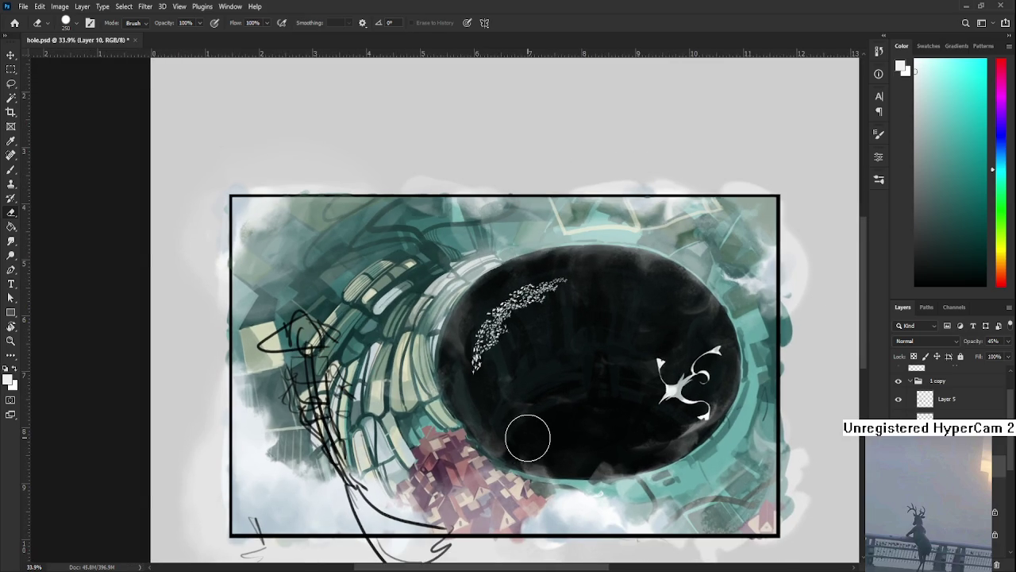
scroll(528, 438, "up", 1)
scroll(528, 437, "down", 5)
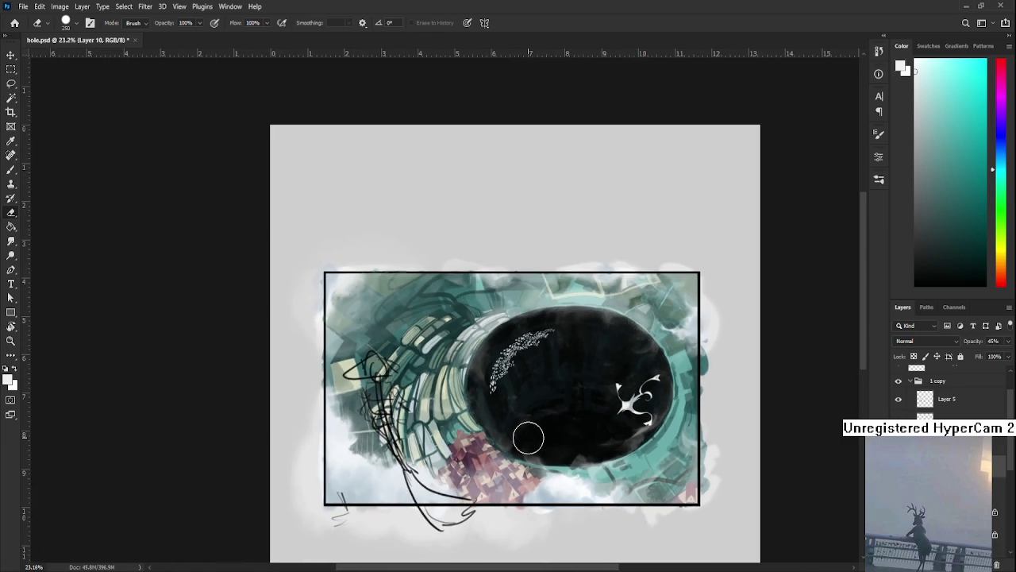
scroll(528, 437, "up", 2)
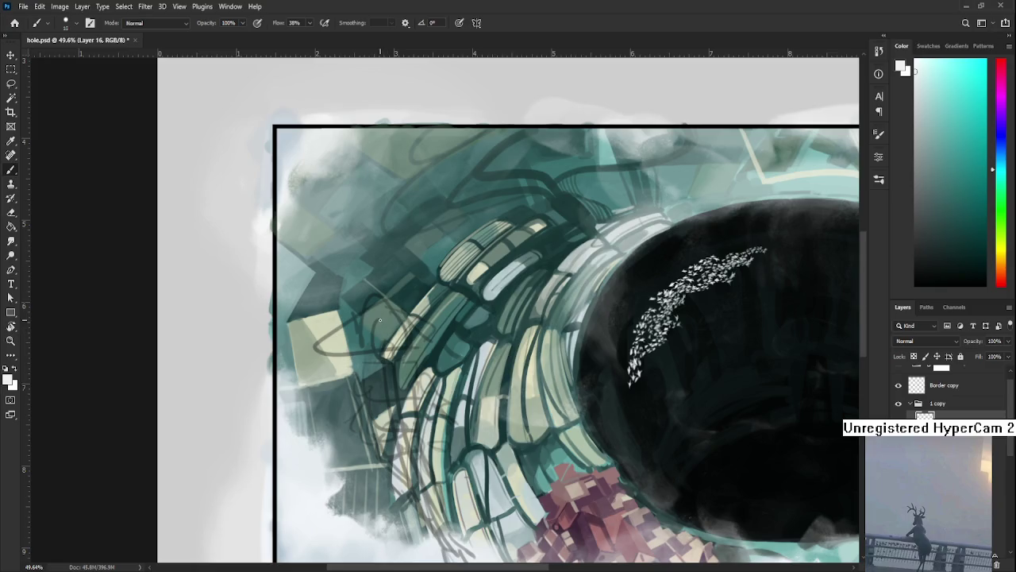
Step: In black, sketch the hat's arched crown and brim plus a vertical line down from it
key("x")
mouse_move(364, 317)
left_mouse_down()
mouse_move(406, 324)
mouse_move(413, 349)
left_mouse_up()
key("ctrl+z")
left_click_drag(365, 321, 426, 346)
key("ctrl+z")
left_click_drag(341, 348, 448, 345)
key("ctrl+z")
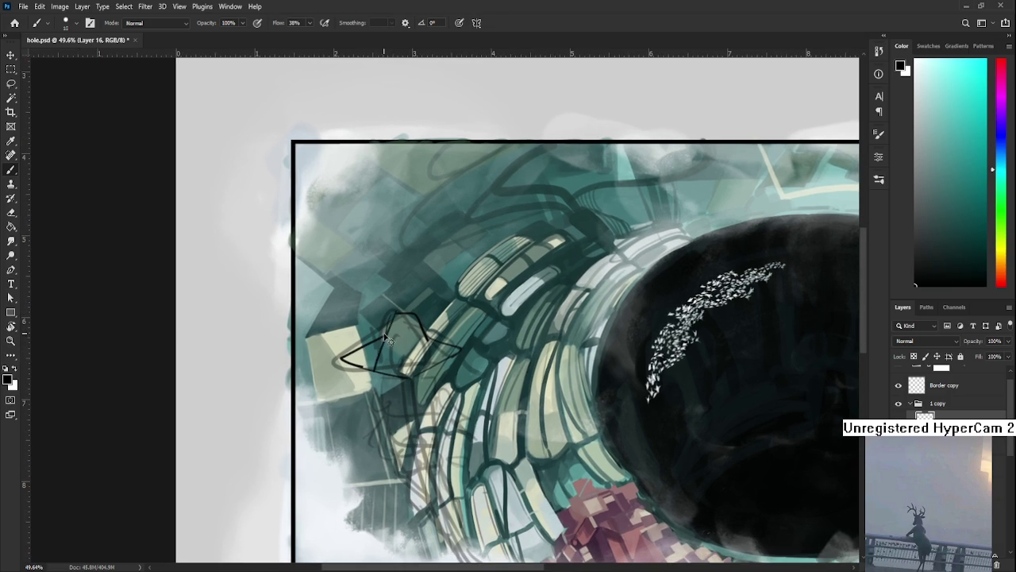
left_click_drag(387, 316, 381, 374)
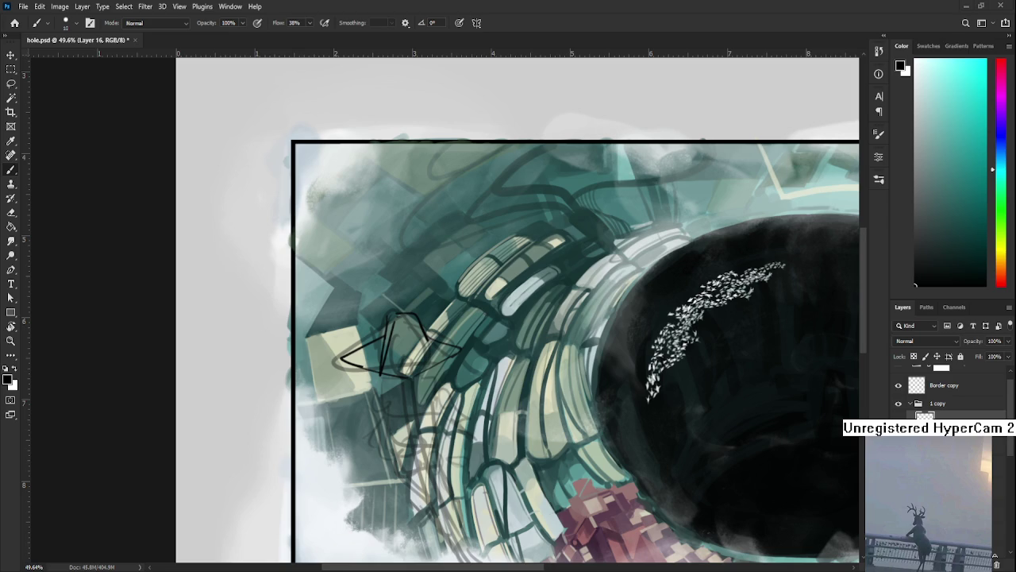
mouse_move(430, 344)
left_mouse_down()
mouse_move(393, 360)
mouse_move(381, 397)
left_mouse_up()
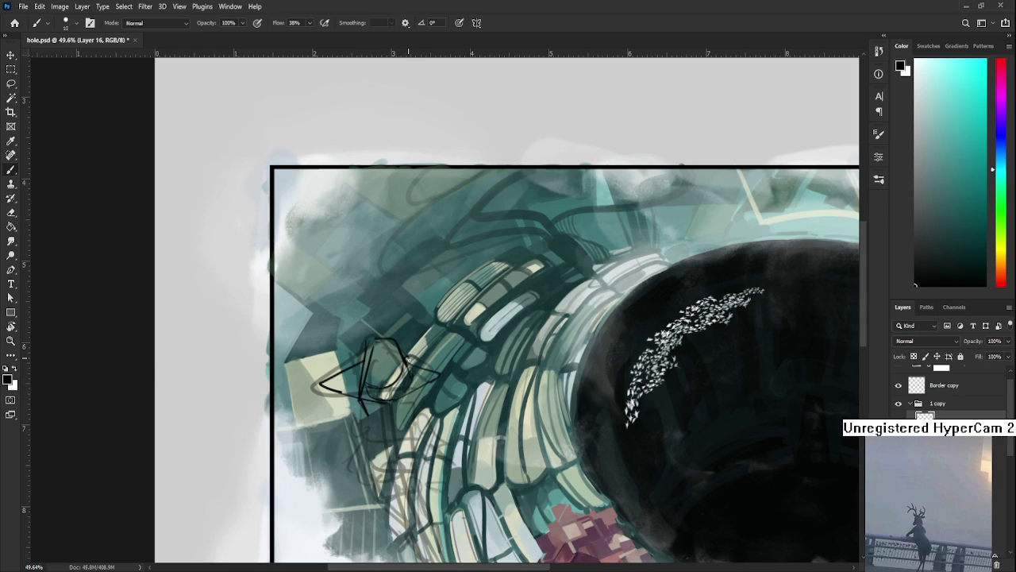
Step: Add black curved loops around the figure's base and just below the hat brim
mouse_move(410, 397)
left_mouse_down()
mouse_move(405, 351)
mouse_move(414, 354)
mouse_move(393, 353)
left_mouse_up()
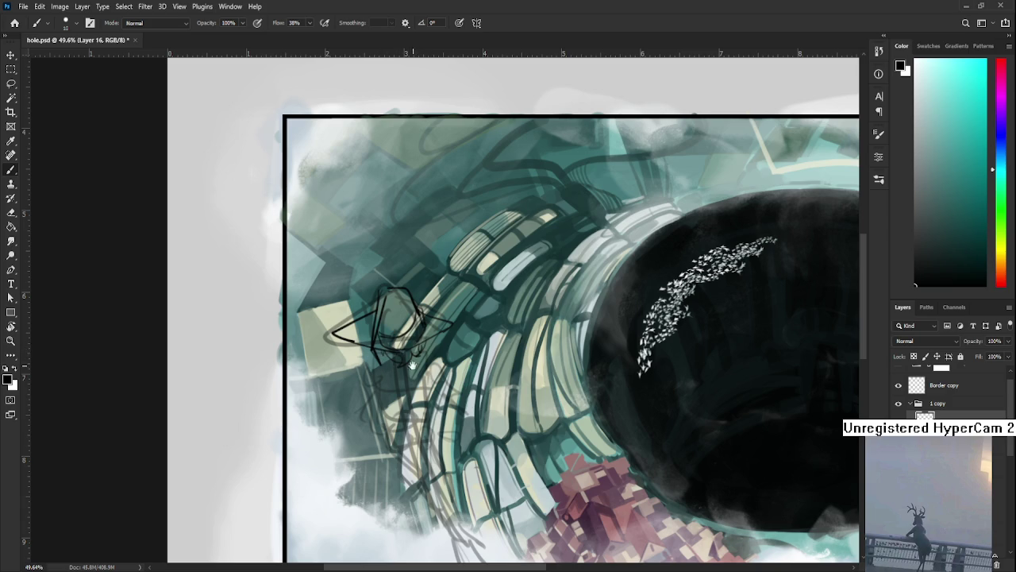
left_click_drag(404, 371, 438, 355)
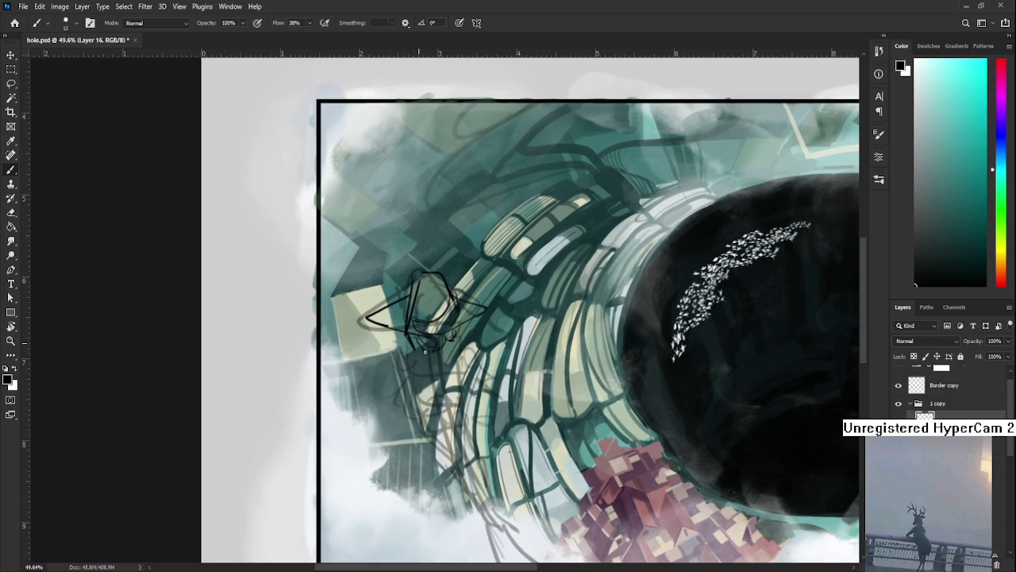
left_click_drag(448, 337, 481, 310)
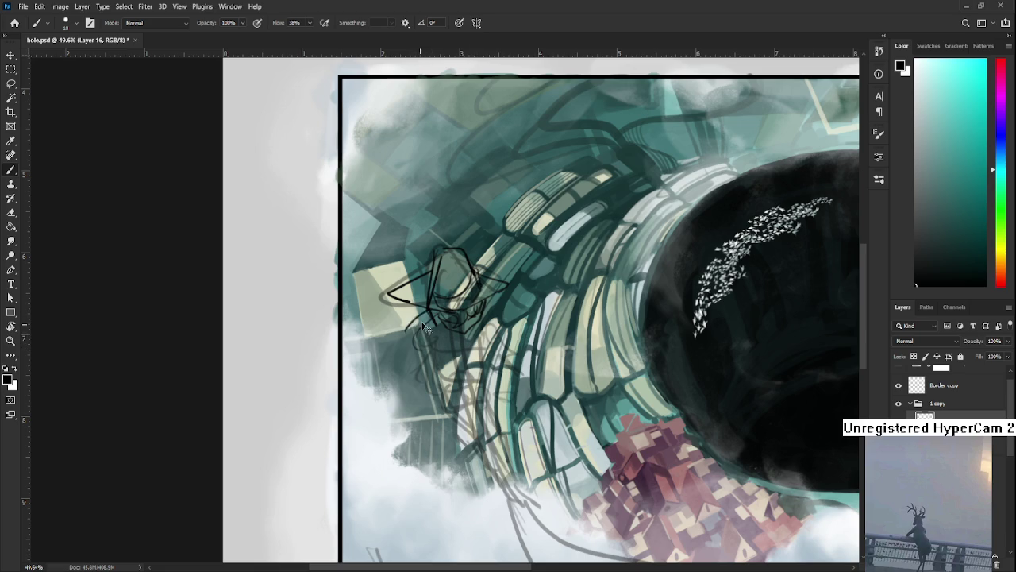
left_click_drag(427, 324, 432, 349)
scroll(425, 347, "right", 2)
scroll(425, 347, "up", 1)
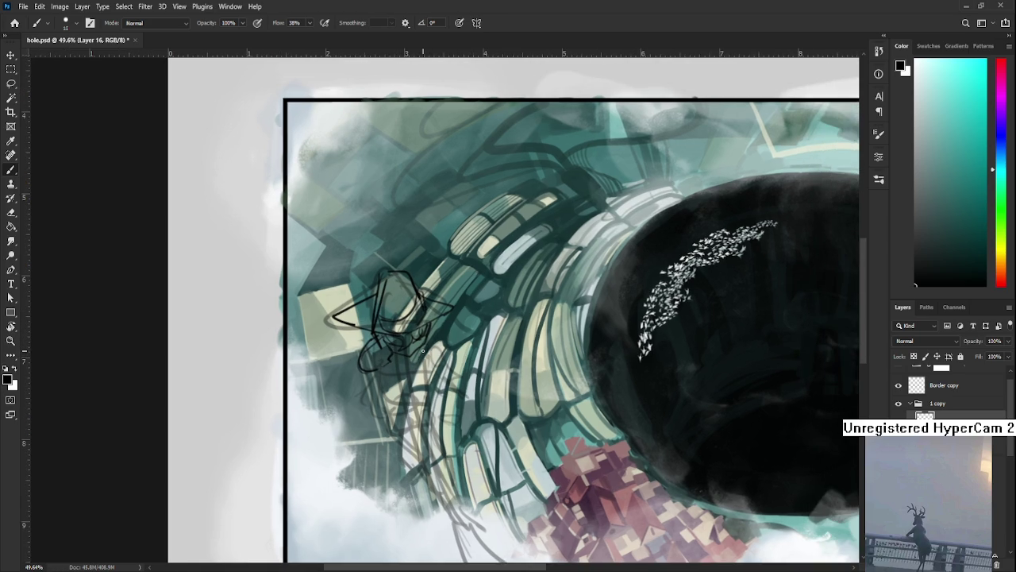
Step: Shrink the eraser to 80, then sketch black curved strokes beneath and right of the hatted figure
key("e")
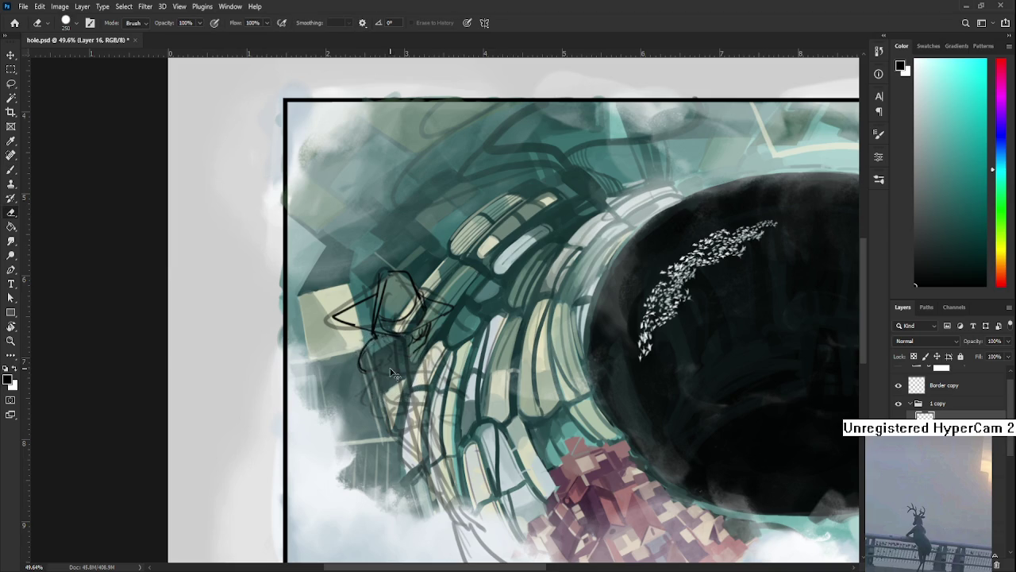
key("bracketleft")
key("bracketleft")
key("bracketleft")
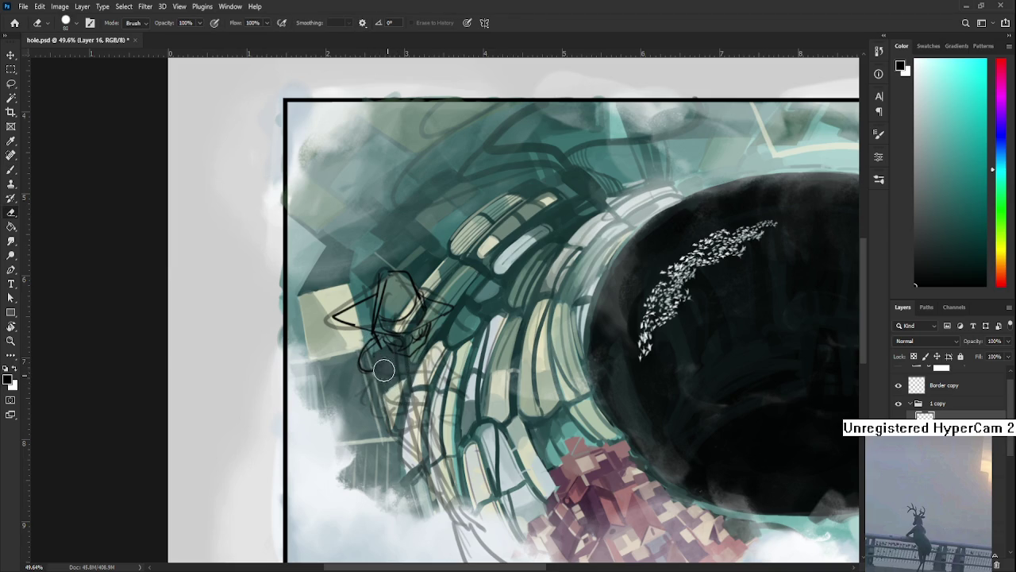
key("b")
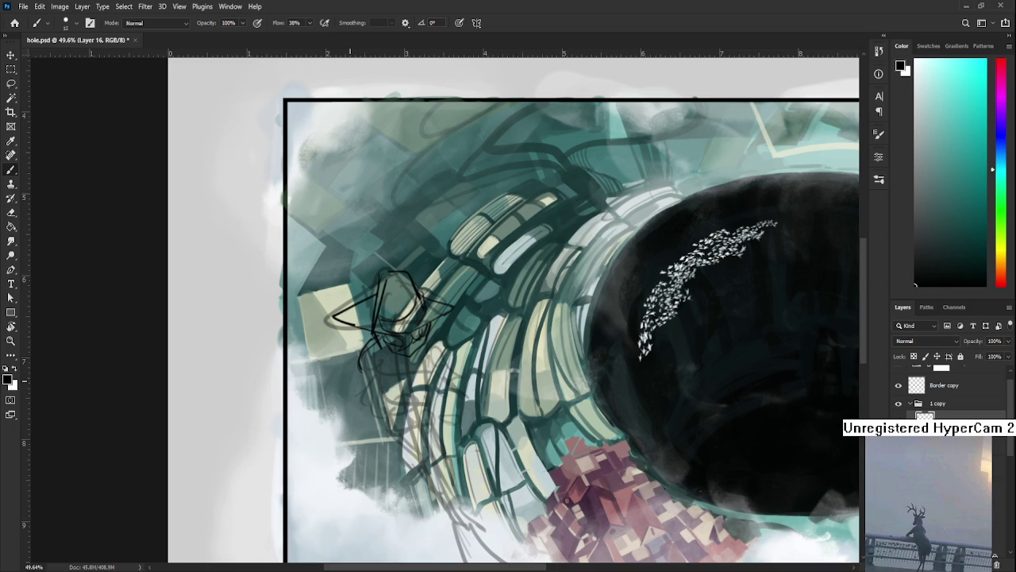
left_click_drag(370, 358, 399, 370)
left_click(397, 368, "alt")
left_click_drag(385, 363, 429, 367)
mouse_move(435, 328)
left_mouse_down()
mouse_move(453, 340)
mouse_move(435, 357)
mouse_move(449, 354)
left_mouse_up()
Step: Draw leg lines down from the figure, redo the lower curve, and add lower-right strokes
left_click_drag(414, 369, 443, 374)
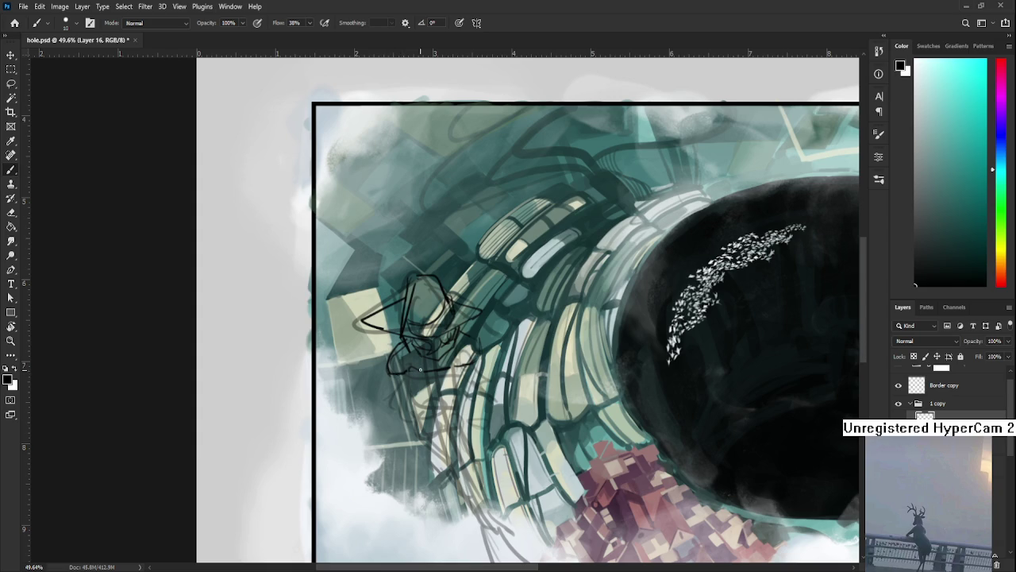
left_click_drag(474, 359, 449, 371)
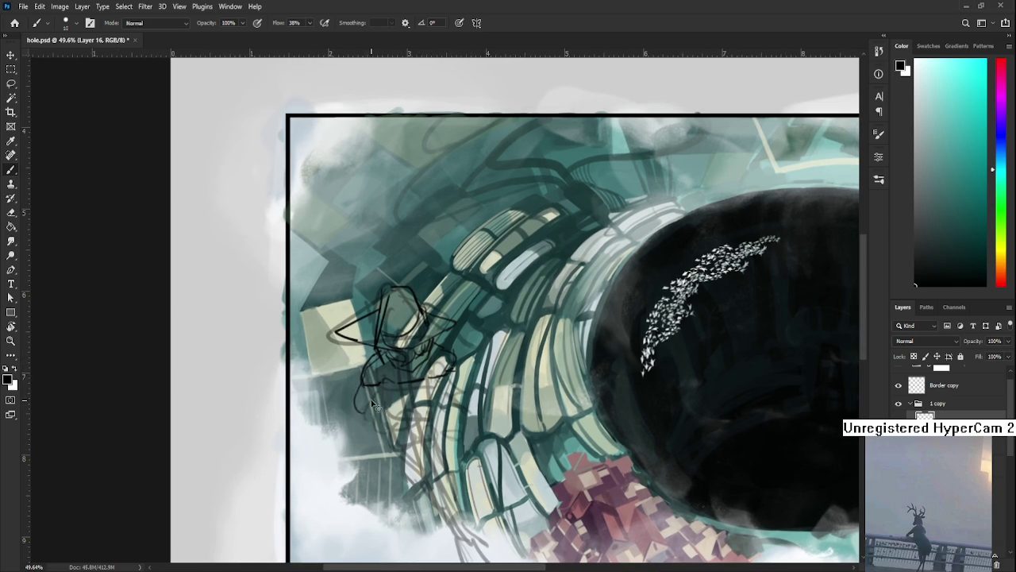
mouse_move(364, 364)
left_mouse_down()
mouse_move(355, 423)
mouse_move(384, 403)
mouse_move(337, 424)
mouse_move(339, 462)
left_mouse_up()
key("ctrl+z")
key("ctrl+z")
mouse_move(343, 402)
left_mouse_down()
mouse_move(336, 427)
mouse_move(365, 444)
left_mouse_up()
mouse_move(439, 402)
left_mouse_down()
mouse_move(403, 415)
mouse_move(407, 429)
left_mouse_up()
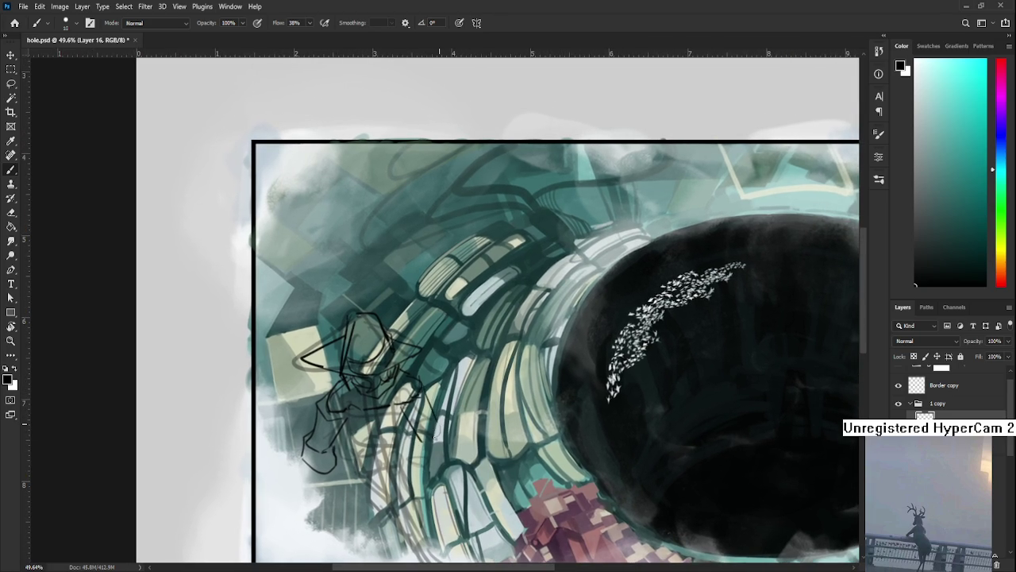
key("e")
key("b")
mouse_move(432, 404)
left_mouse_down()
mouse_move(412, 439)
mouse_move(436, 429)
left_mouse_up()
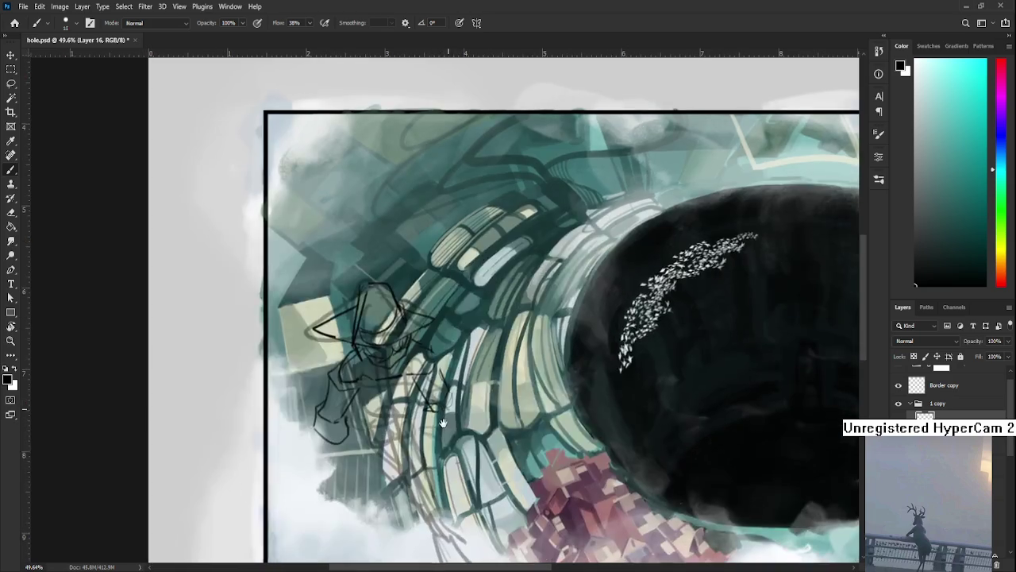
mouse_move(423, 438)
left_mouse_down()
mouse_move(436, 407)
mouse_move(458, 397)
left_mouse_up()
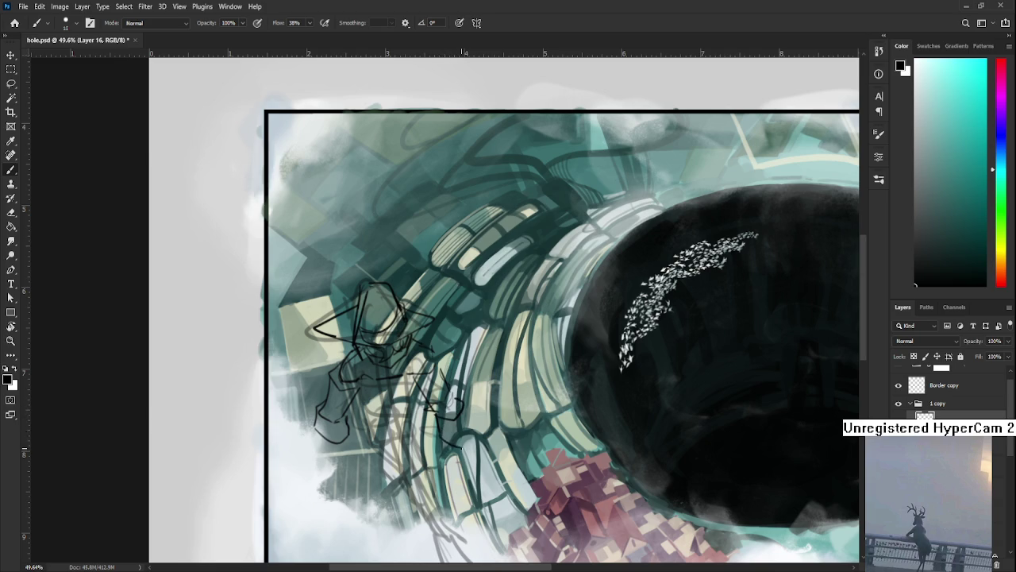
left_click_drag(455, 443, 472, 427)
Step: Lasso the strokes at the figure's lower right and shift them slightly upward
key("l")
left_click_drag(435, 394, 437, 397)
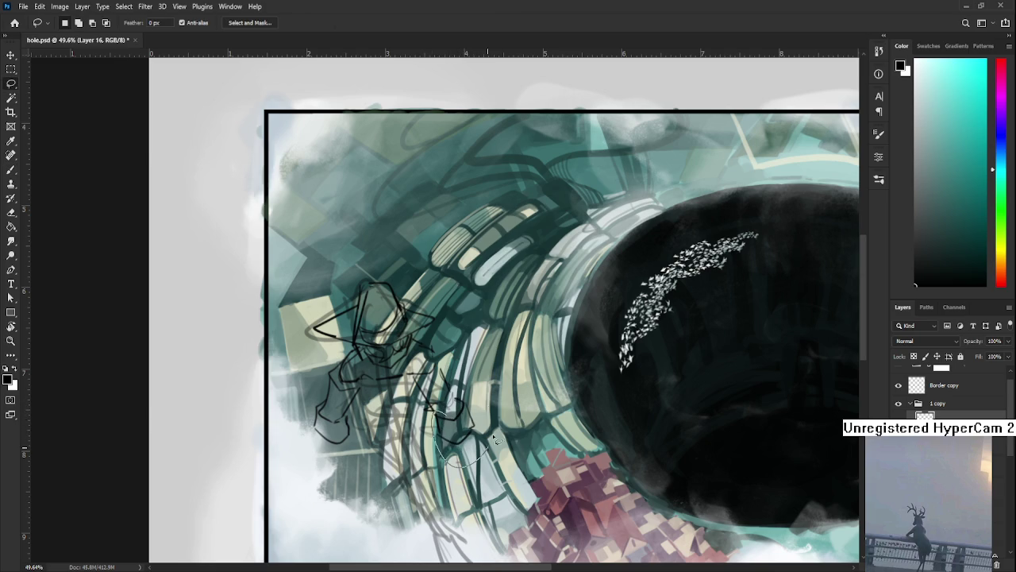
key("ctrl+t")
left_click_drag(479, 443, 478, 439)
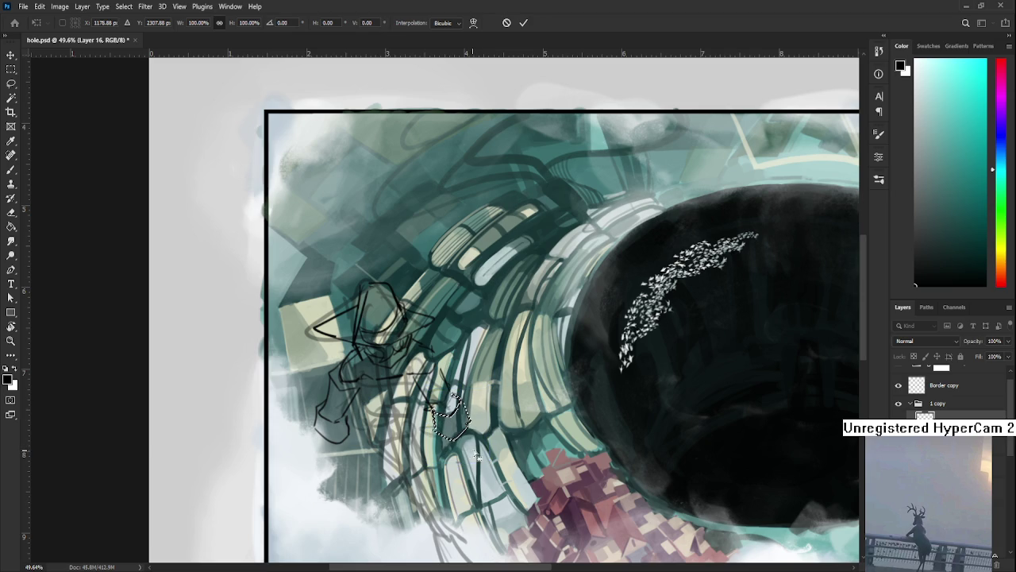
key("Return")
key("ctrl+d")
mouse_move(469, 429)
left_mouse_down()
mouse_move(501, 398)
mouse_move(484, 429)
mouse_move(493, 389)
left_mouse_up()
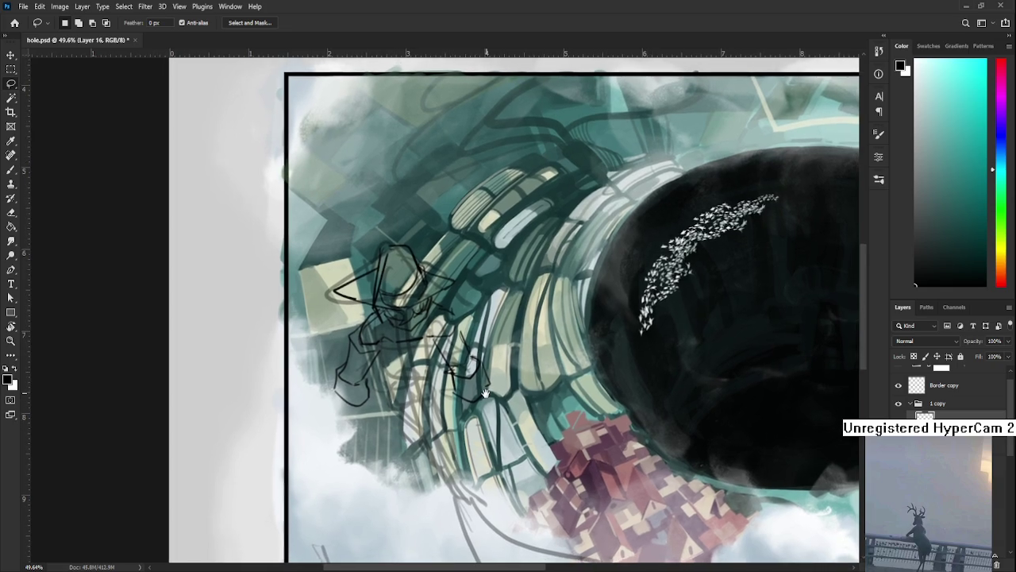
scroll(493, 389, "up", 5)
scroll(493, 389, "up", 5)
mouse_move(426, 194)
left_mouse_down()
mouse_move(404, 290)
mouse_move(383, 320)
left_mouse_up()
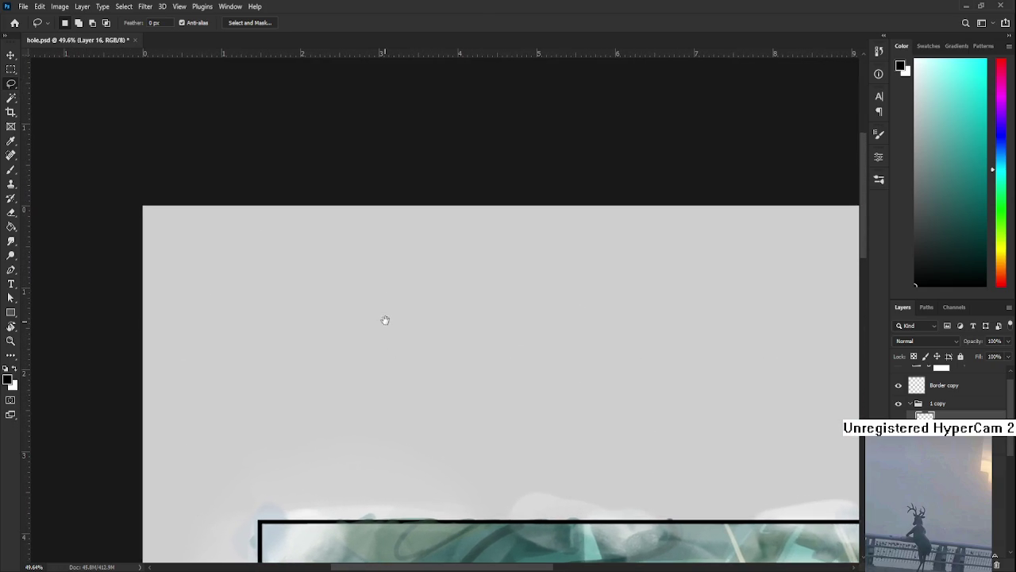
key("b")
left_click_drag(419, 277, 421, 324)
key("ctrl+z")
left_click_drag(413, 270, 470, 277)
mouse_move(429, 305)
left_mouse_down()
mouse_move(431, 350)
mouse_move(449, 330)
left_mouse_up()
mouse_move(459, 283)
left_mouse_down()
mouse_move(458, 323)
mouse_move(409, 359)
mouse_move(432, 329)
left_mouse_up()
mouse_move(459, 318)
left_mouse_down()
mouse_move(477, 335)
mouse_move(423, 366)
mouse_move(420, 395)
left_mouse_up()
mouse_move(426, 413)
left_mouse_down()
mouse_move(470, 384)
mouse_move(471, 358)
left_mouse_up()
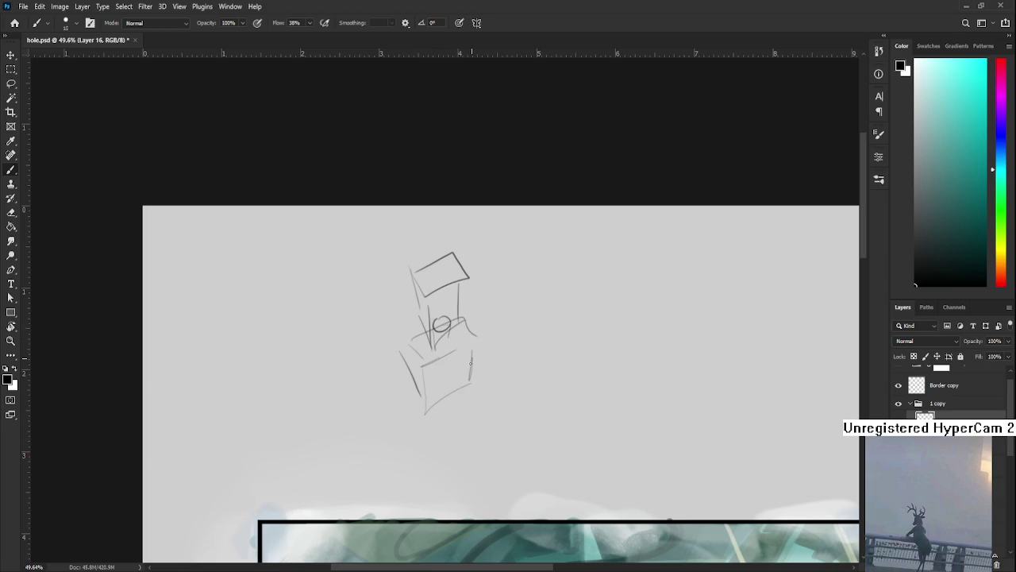
key("l")
left_click_drag(499, 243, 503, 252)
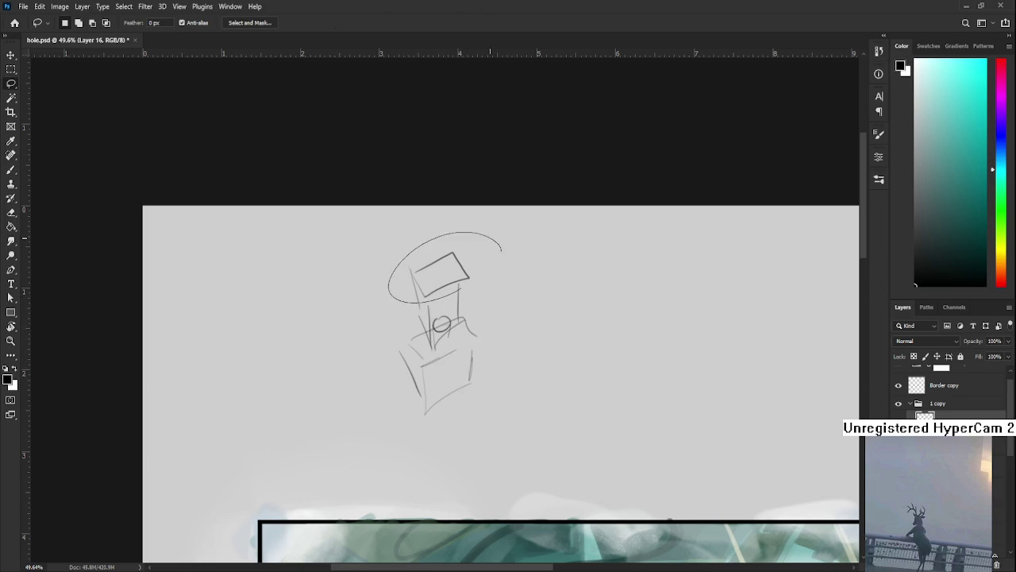
key("ctrl+t")
left_click_drag(450, 275, 449, 286)
key("Return")
key("ctrl+d")
key("b")
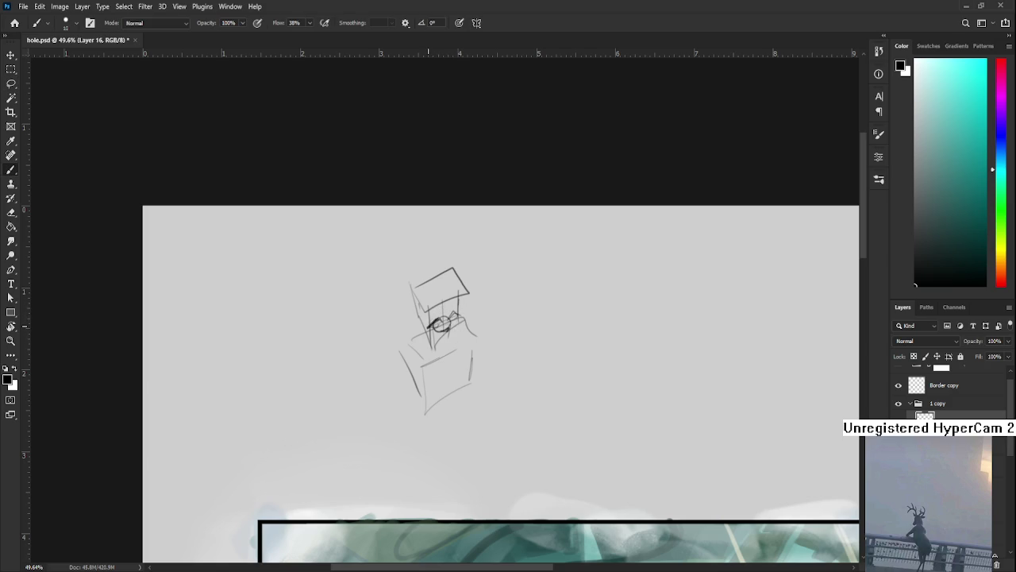
mouse_move(419, 318)
left_mouse_down()
mouse_move(428, 333)
mouse_move(462, 315)
left_mouse_up()
mouse_move(438, 298)
left_mouse_down()
mouse_move(435, 316)
mouse_move(462, 316)
left_mouse_up()
left_click_drag(463, 362, 449, 335)
key("l")
mouse_move(472, 393)
left_mouse_down()
mouse_move(407, 237)
mouse_move(484, 370)
left_mouse_up()
key("Delete")
key("ctrl+d")
left_click_drag(363, 537, 410, 295)
scroll(411, 295, "down", 5)
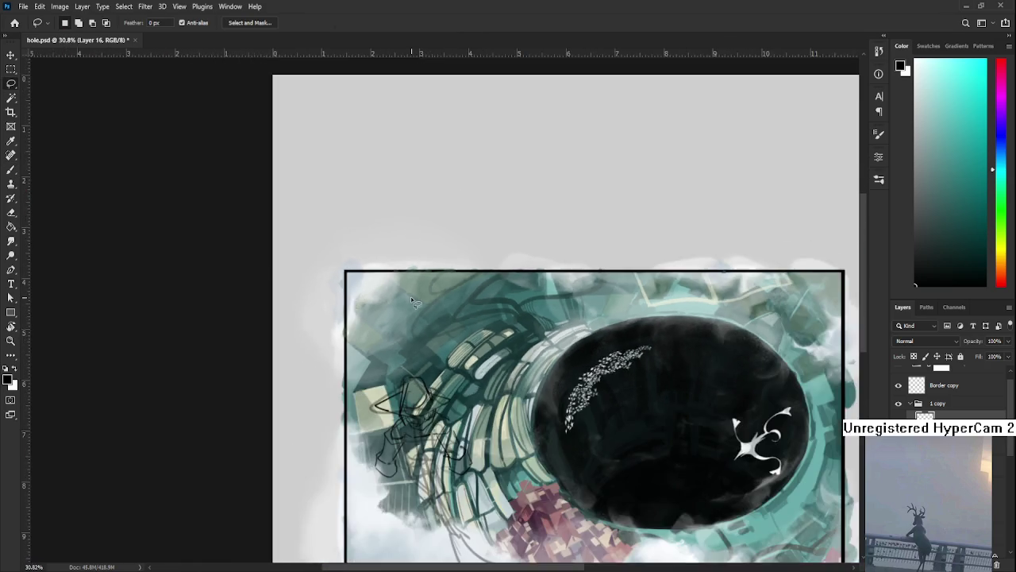
scroll(429, 397, "up", 1)
scroll(440, 427, "up", 4)
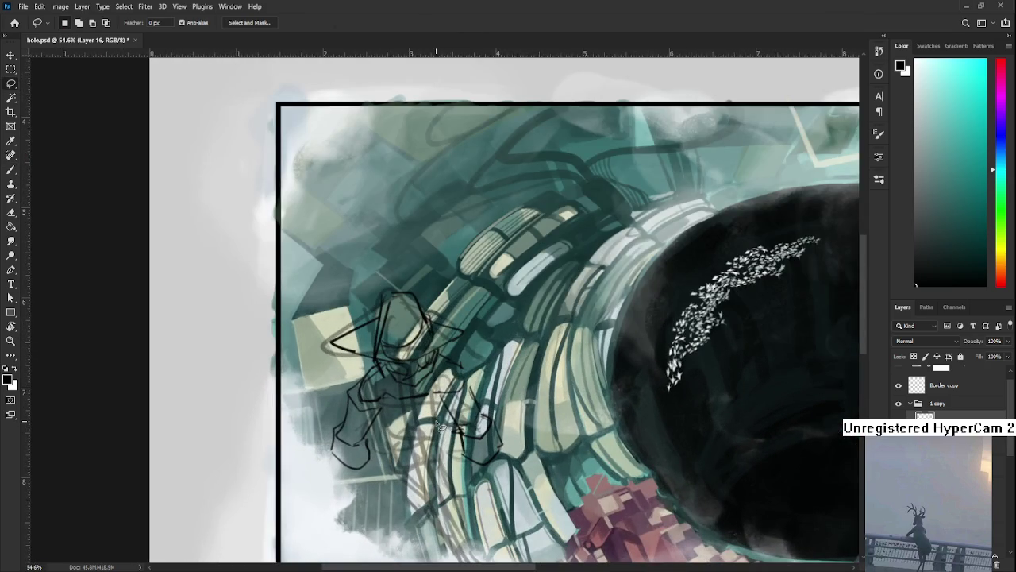
scroll(439, 425, "down", 1)
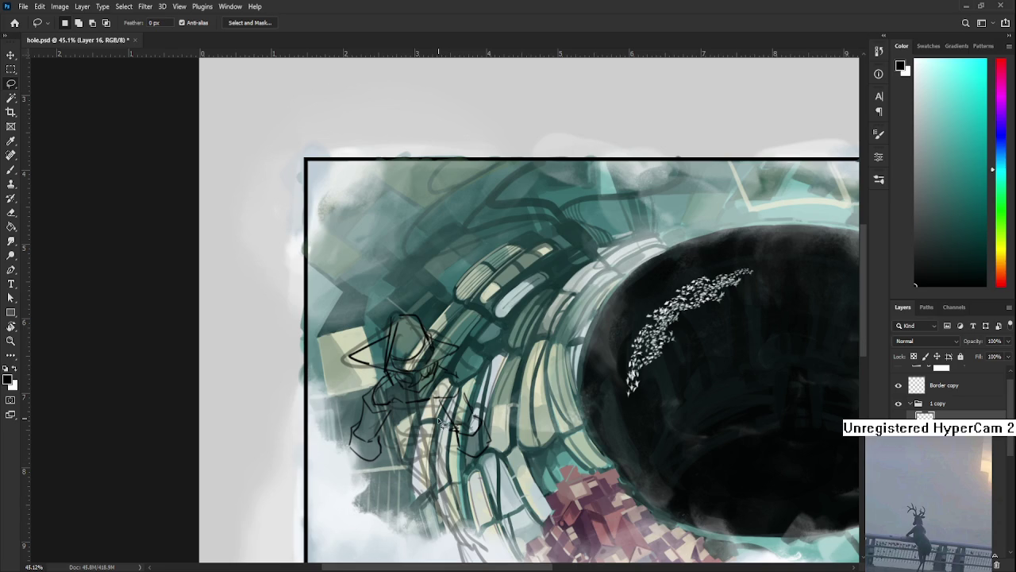
scroll(440, 426, "down", 1)
scroll(440, 425, "down", 1)
scroll(442, 423, "up", 1)
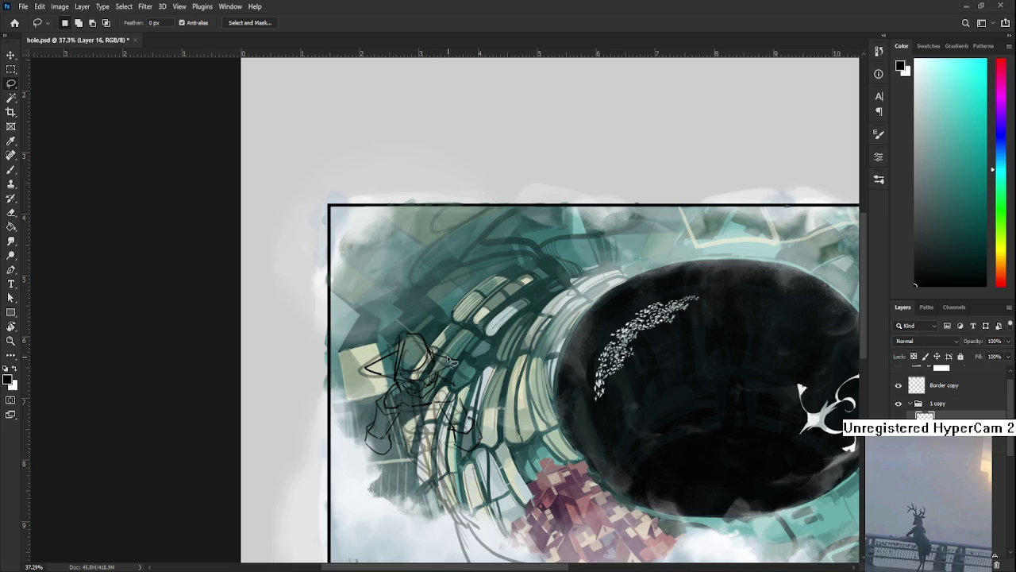
scroll(469, 342, "down", 1)
scroll(458, 382, "up", 1)
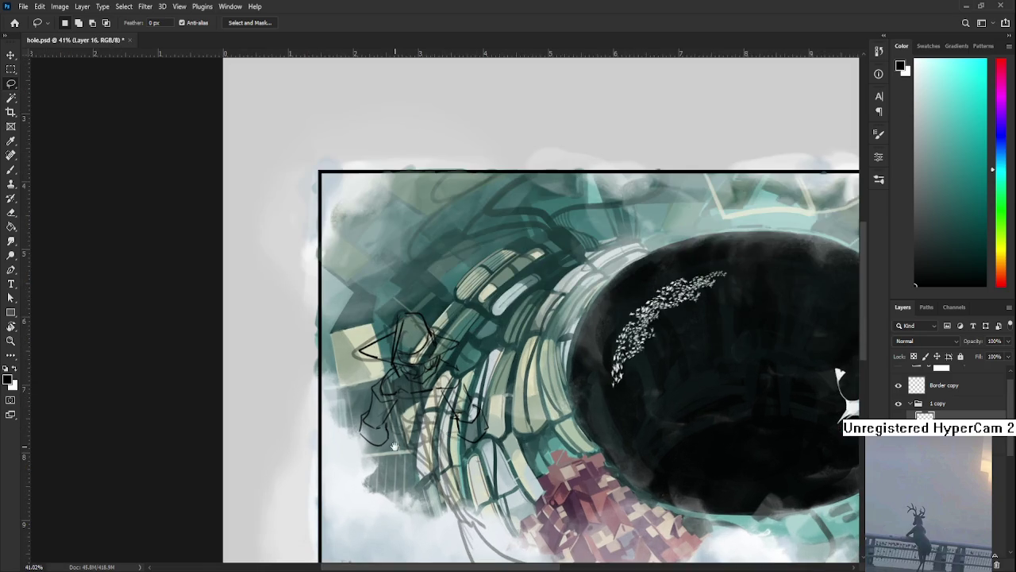
scroll(445, 369, "up", 1)
key("b")
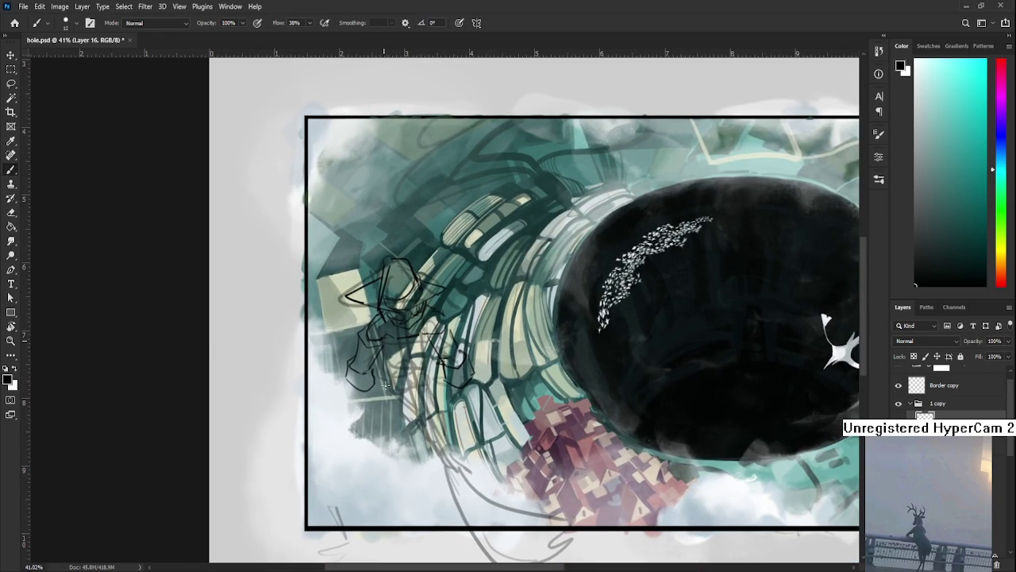
Step: Retry the figure's leg strokes with several undos, then erase stray lines near the legs
left_click_drag(382, 341, 382, 393)
key("ctrl+z")
key("ctrl+z")
mouse_move(383, 343)
left_mouse_down()
mouse_move(382, 396)
mouse_move(382, 384)
mouse_move(427, 389)
mouse_move(402, 399)
mouse_move(422, 396)
mouse_move(391, 389)
mouse_move(423, 397)
mouse_move(397, 401)
mouse_move(422, 397)
left_mouse_up()
key("ctrl+z")
key("ctrl+z")
key("ctrl+z")
key("ctrl+z")
key("ctrl+z")
key("ctrl+z")
key("ctrl+z")
key("ctrl+z")
key("ctrl+z")
key("ctrl+z")
key("ctrl+z")
key("ctrl+z")
left_click_drag(378, 373, 389, 401)
mouse_move(387, 398)
left_mouse_down()
mouse_move(452, 392)
mouse_move(430, 397)
mouse_move(441, 370)
mouse_move(396, 391)
mouse_move(426, 386)
left_mouse_up()
key("ctrl+z")
scroll(426, 356, "up", 1)
scroll(413, 356, "up", 1)
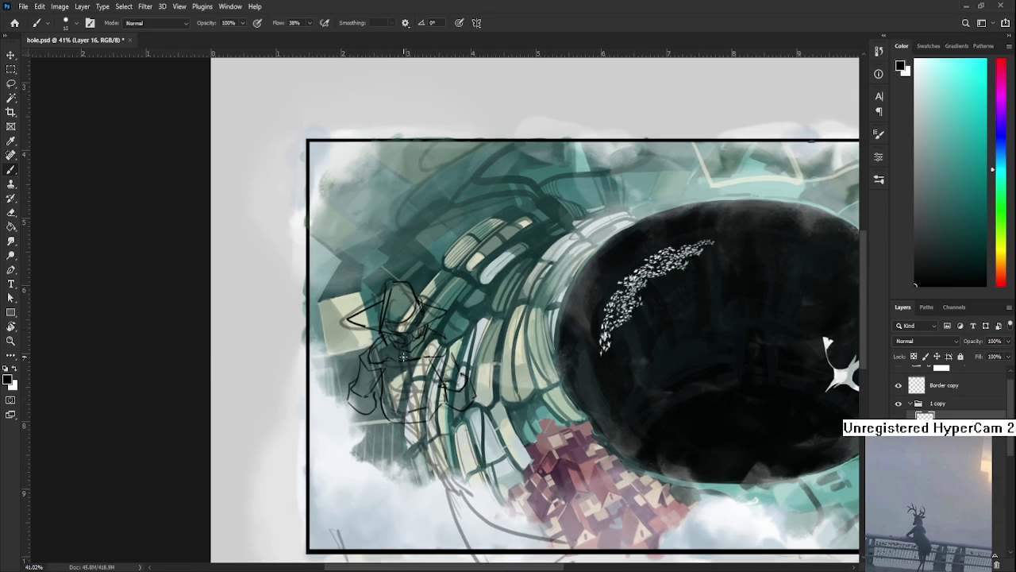
key("e")
left_click_drag(374, 357, 370, 359)
key("b")
Step: Add a short up-right stroke on the figure and sketch its foot near the bottom
left_click_drag(416, 459, 378, 390)
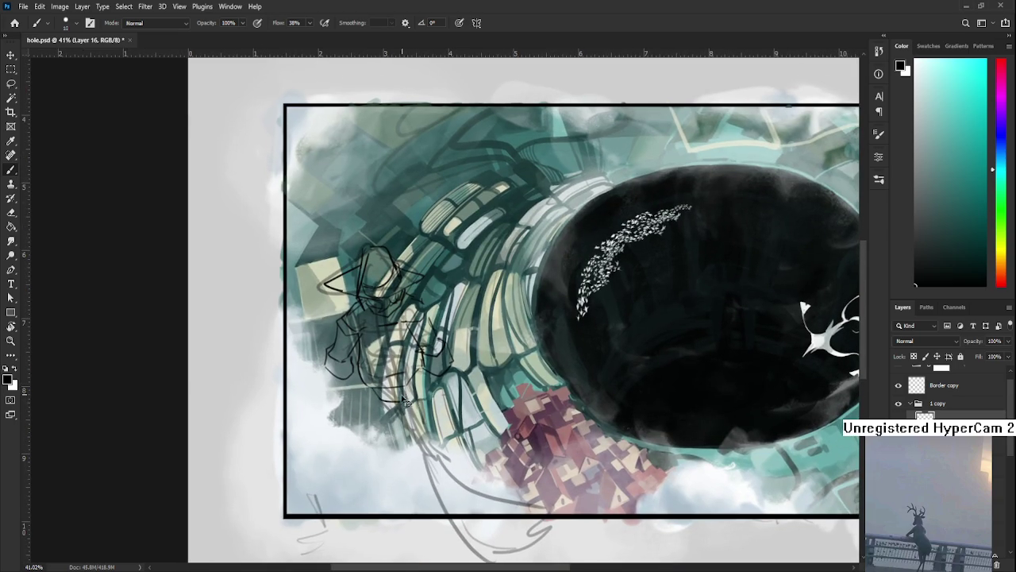
mouse_move(403, 390)
left_mouse_down()
mouse_move(421, 372)
mouse_move(409, 369)
left_mouse_up()
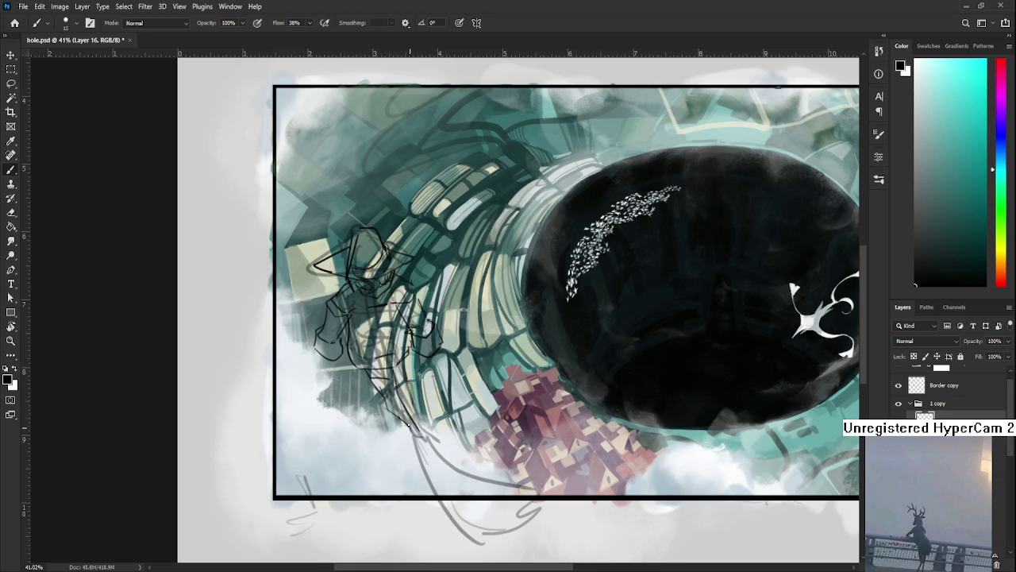
mouse_move(414, 429)
left_mouse_down()
mouse_move(432, 464)
mouse_move(436, 454)
mouse_move(427, 446)
mouse_move(411, 459)
mouse_move(423, 457)
left_mouse_up()
scroll(426, 449, "down", 3)
scroll(433, 440, "up", 1)
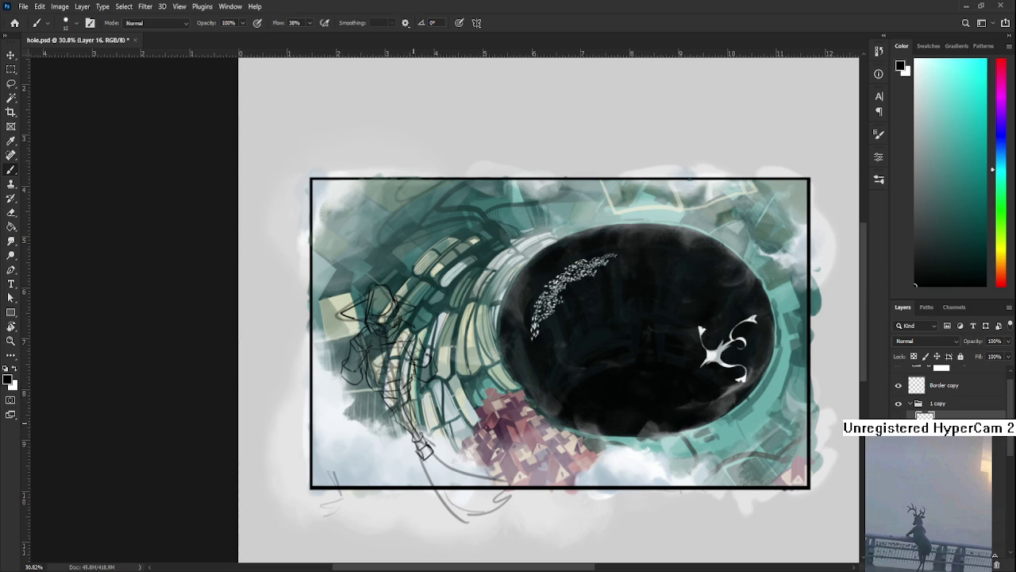
Step: Zoom and pan the view to reframe the hatted figure sketch
scroll(477, 436, "down", 2)
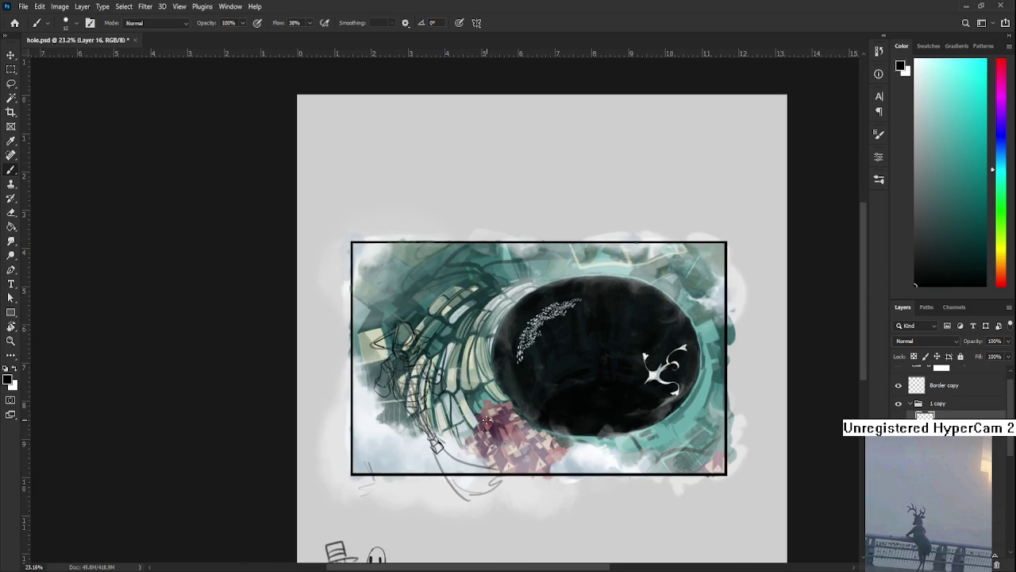
scroll(462, 453, "up", 2)
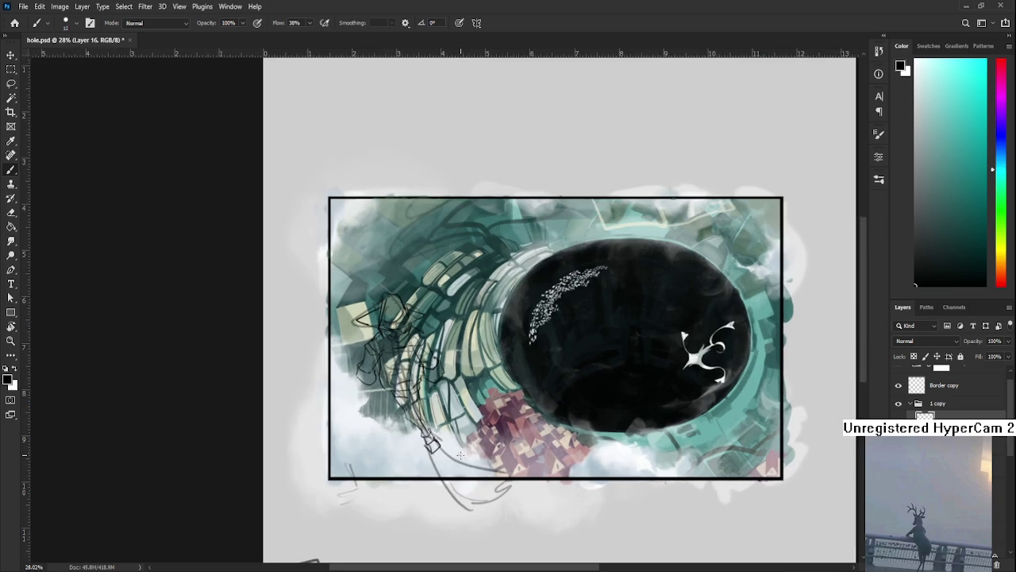
scroll(450, 389, "up", 2)
left_click_drag(331, 374, 368, 397)
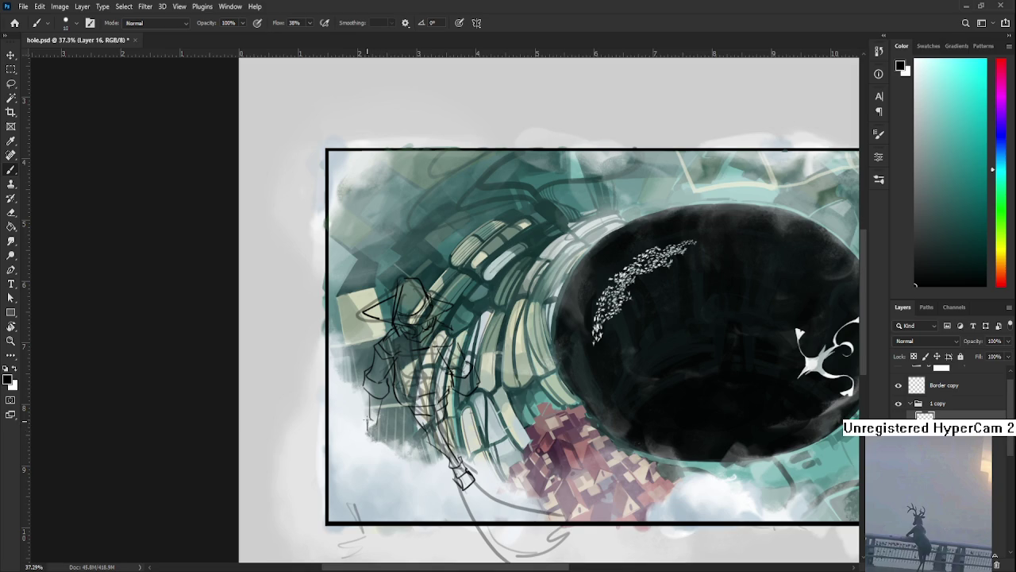
Step: Add short strokes and hatching around the lower-left legs of the figure sketch
mouse_move(370, 439)
left_mouse_down()
mouse_move(367, 429)
mouse_move(370, 446)
mouse_move(378, 432)
left_mouse_up()
scroll(374, 420, "up", 2)
scroll(413, 424, "right", 2)
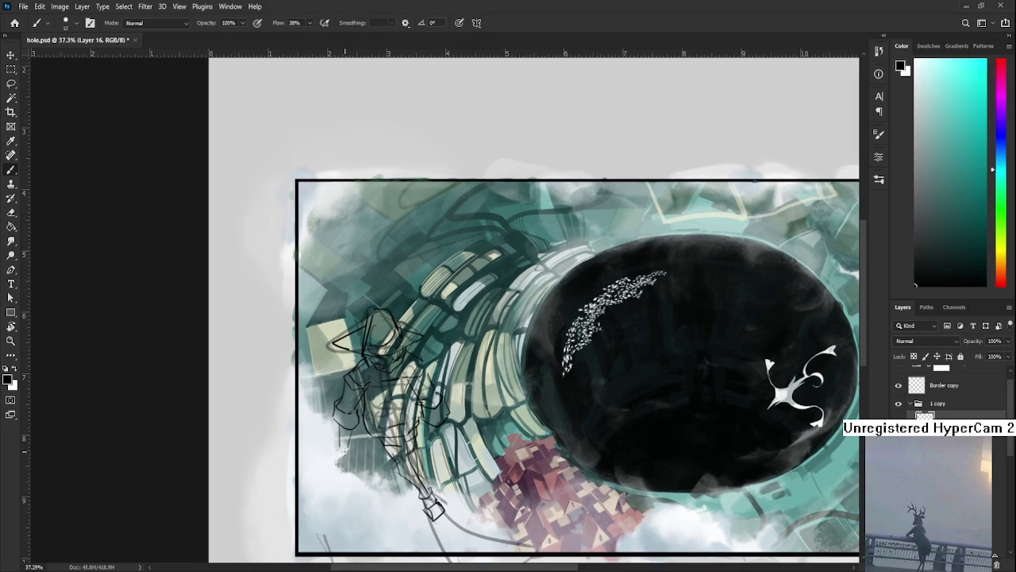
mouse_move(345, 466)
left_mouse_down()
mouse_move(338, 454)
mouse_move(344, 472)
mouse_move(355, 457)
mouse_move(349, 451)
left_mouse_up()
mouse_move(439, 424)
left_mouse_down()
mouse_move(410, 431)
mouse_move(429, 439)
left_mouse_up()
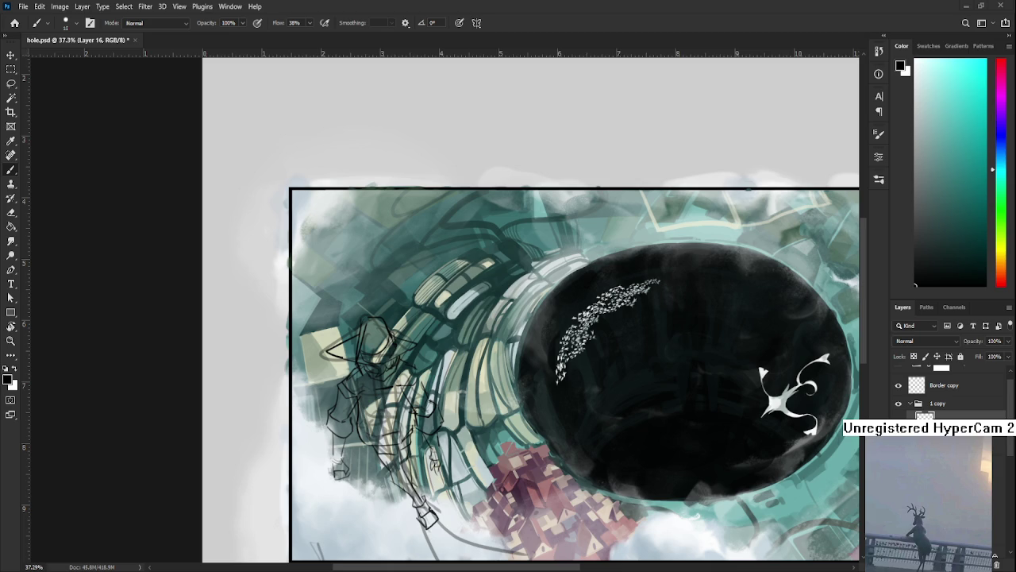
scroll(397, 476, "down", 2)
scroll(397, 468, "up", 2)
scroll(397, 455, "up", 1)
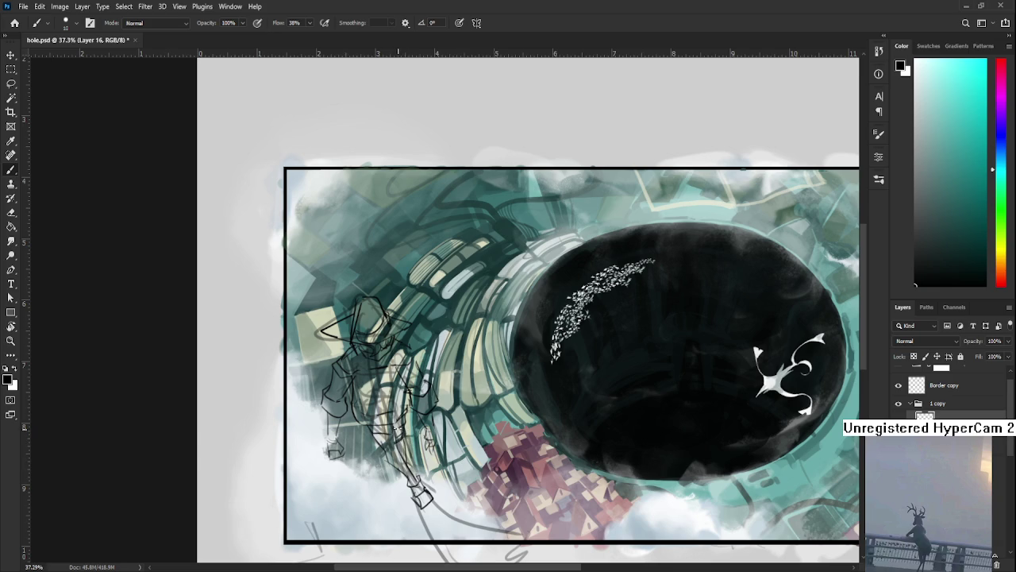
left_click_drag(410, 395, 425, 420)
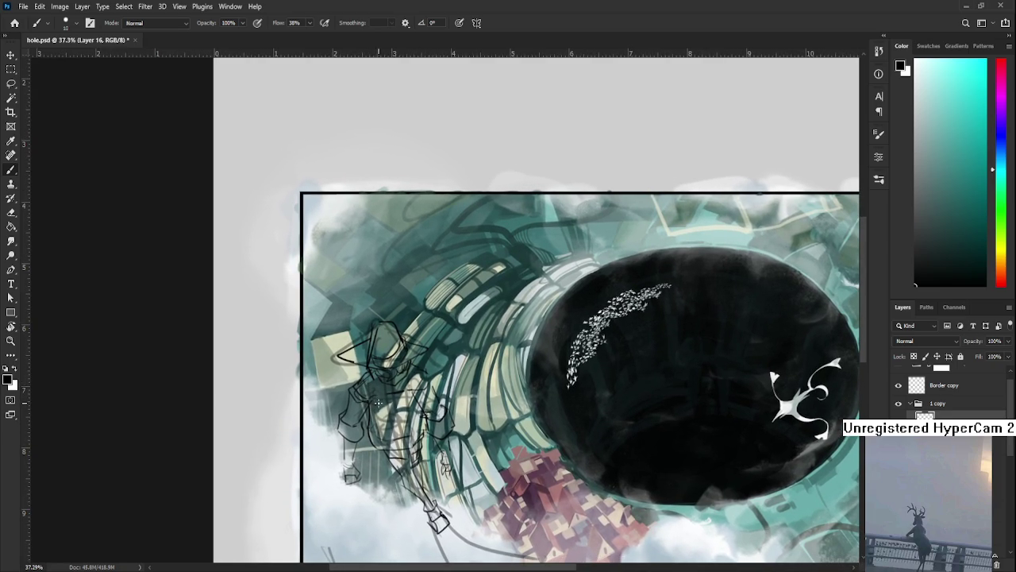
Step: Erase and lighten stray lines across the middle of the figure sketch
key("e")
left_click_drag(389, 392, 420, 377)
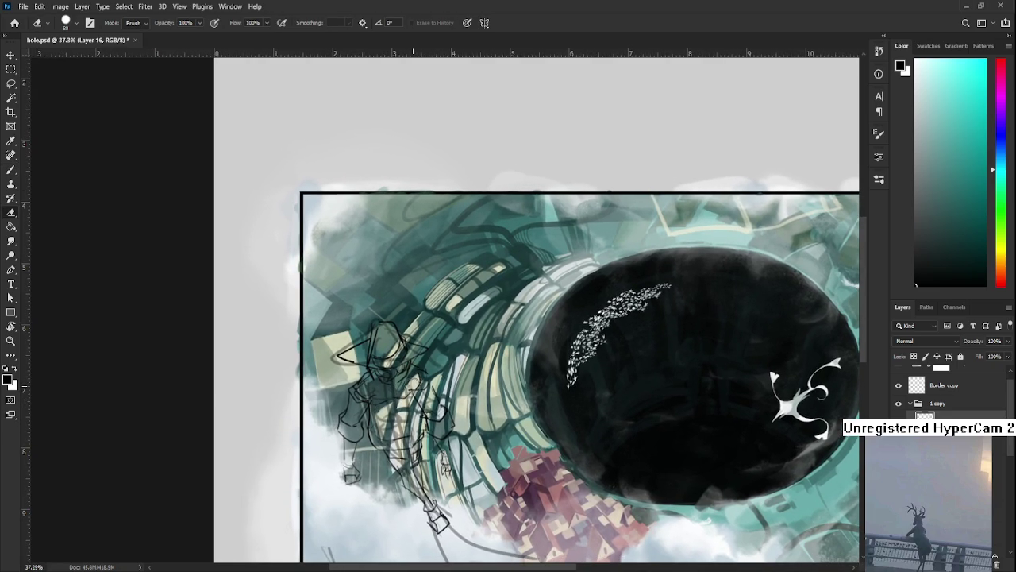
key("b")
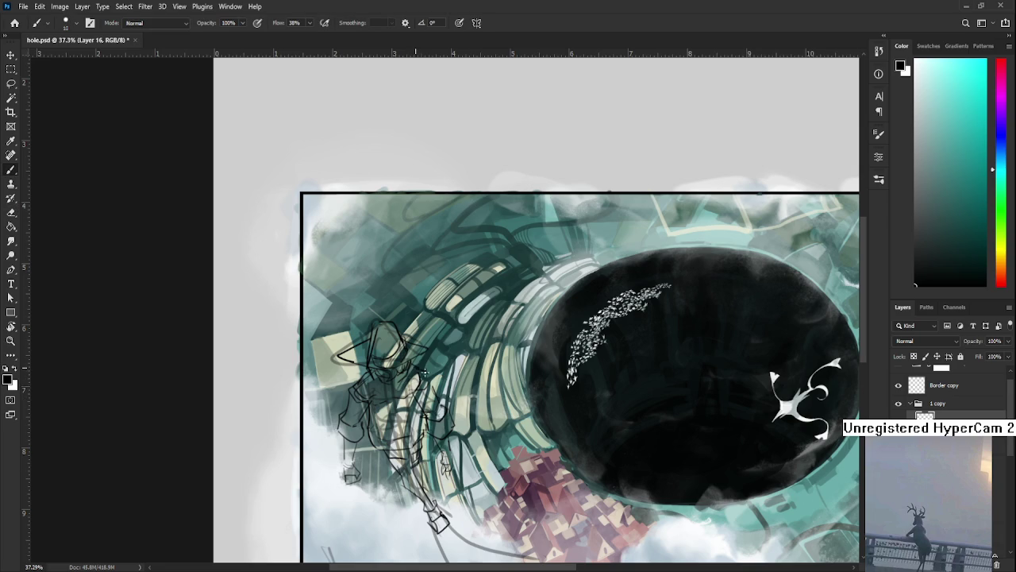
key("e")
left_click_drag(424, 371, 418, 378)
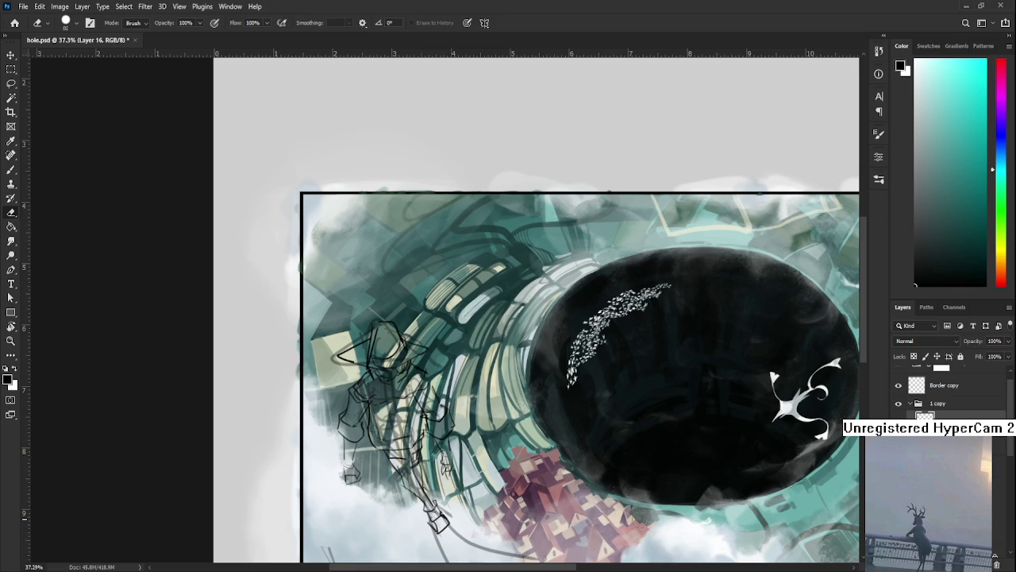
Step: Hide and re-show the figure sketch layer to compare the painting
scroll(578, 494, "down", 2)
scroll(525, 477, "up", 3)
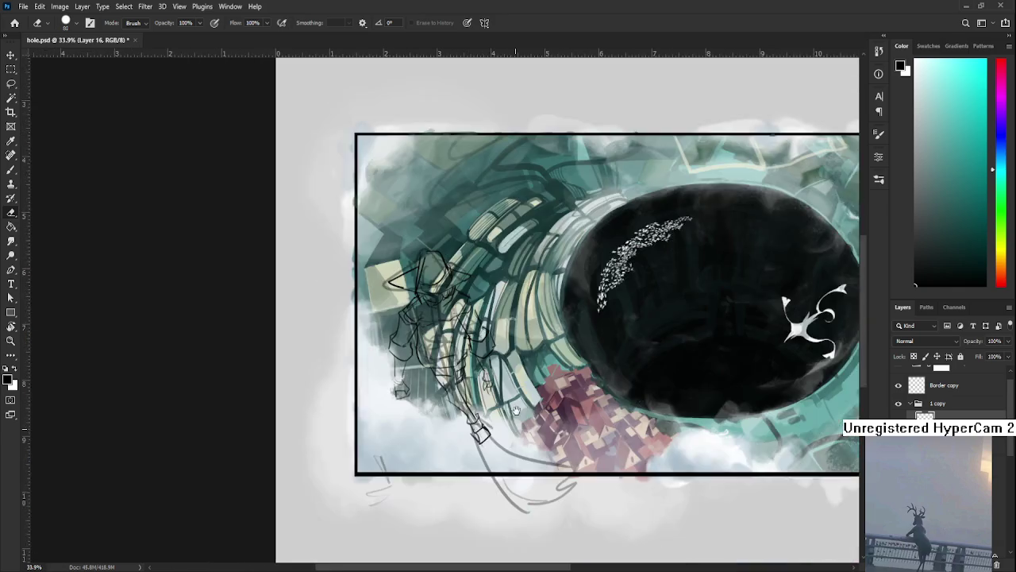
scroll(519, 447, "up", 1)
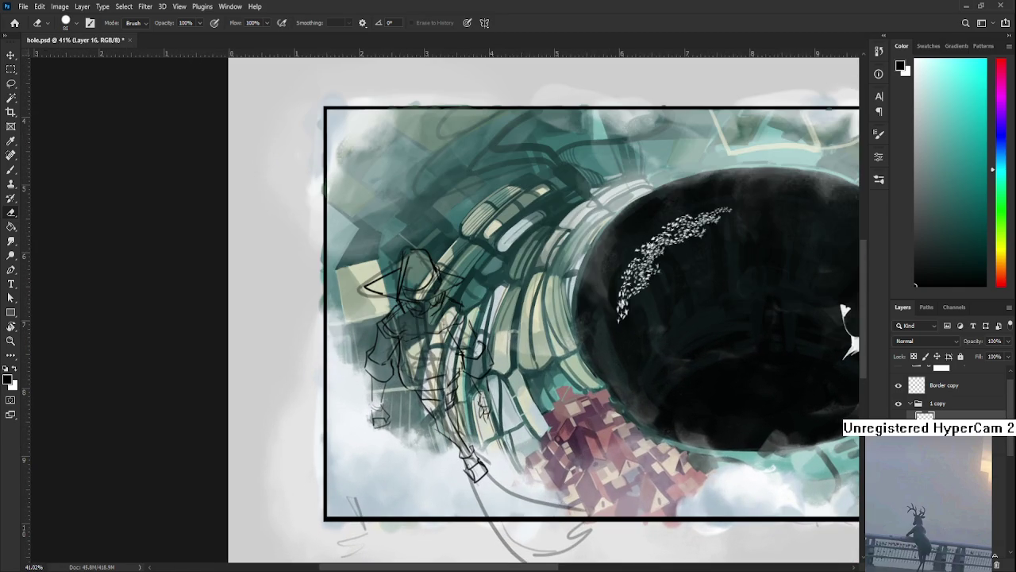
left_click(900, 414)
left_click(899, 421)
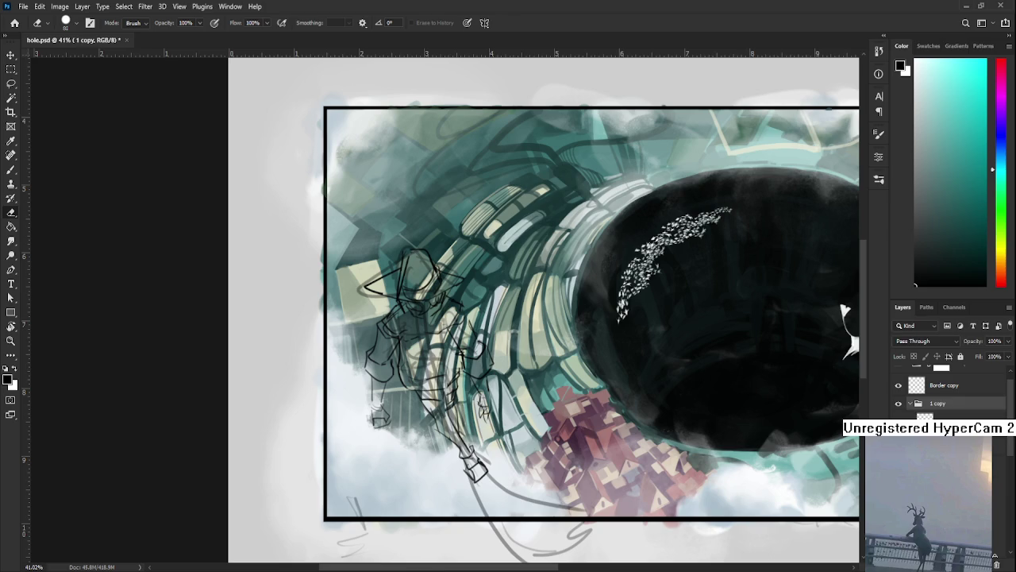
Step: Create Layer 17 above the Layer 16 sketch and return to the Brush
left_click(945, 421)
key("ctrl+shift+alt+n")
key("b")
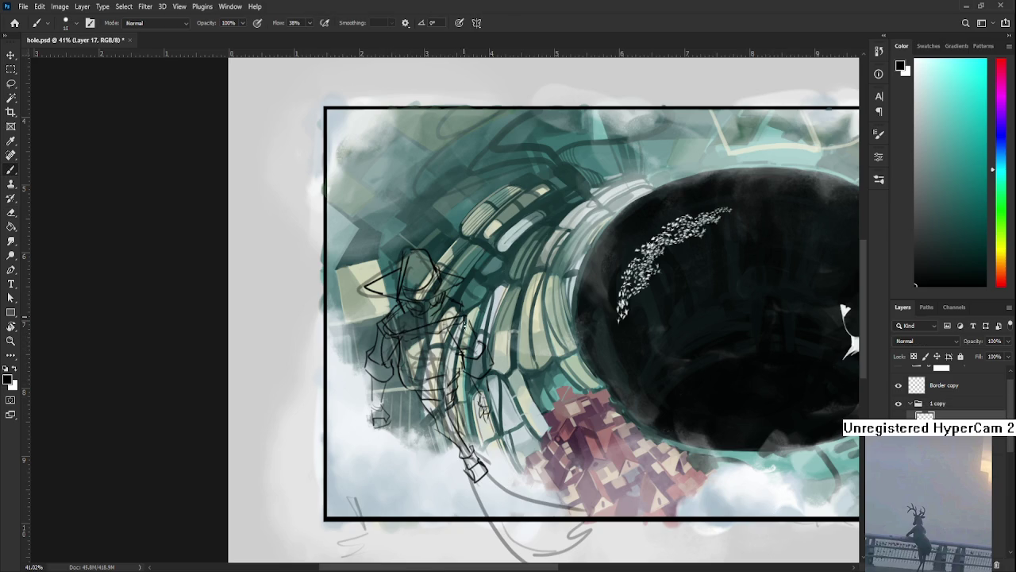
left_click_drag(398, 369, 472, 342)
left_click_drag(400, 375, 419, 413)
left_click_drag(407, 370, 467, 347)
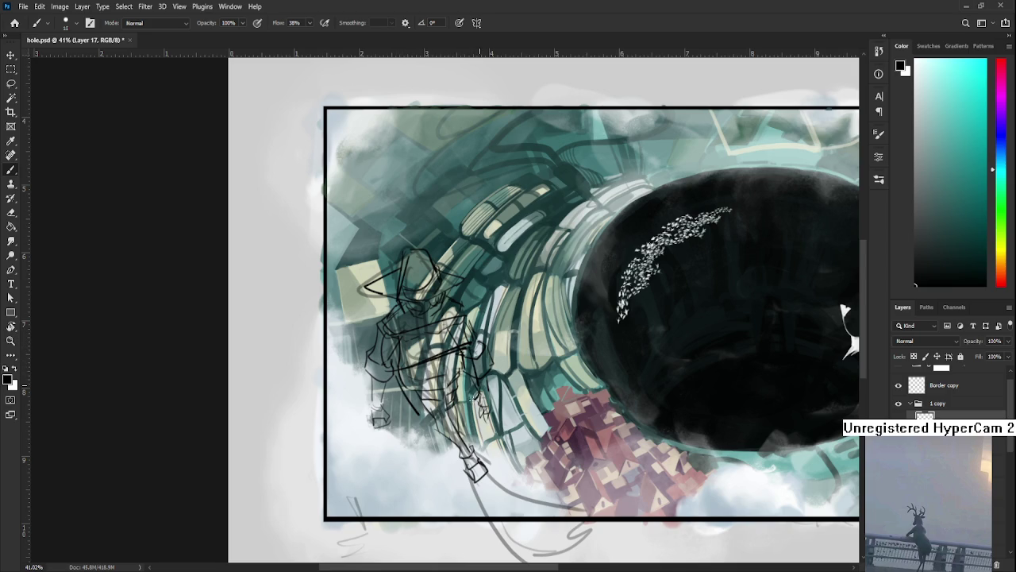
key("ctrl+z")
key("ctrl+z")
key("ctrl+z")
key("ctrl+z")
key("ctrl+z")
key("ctrl+z")
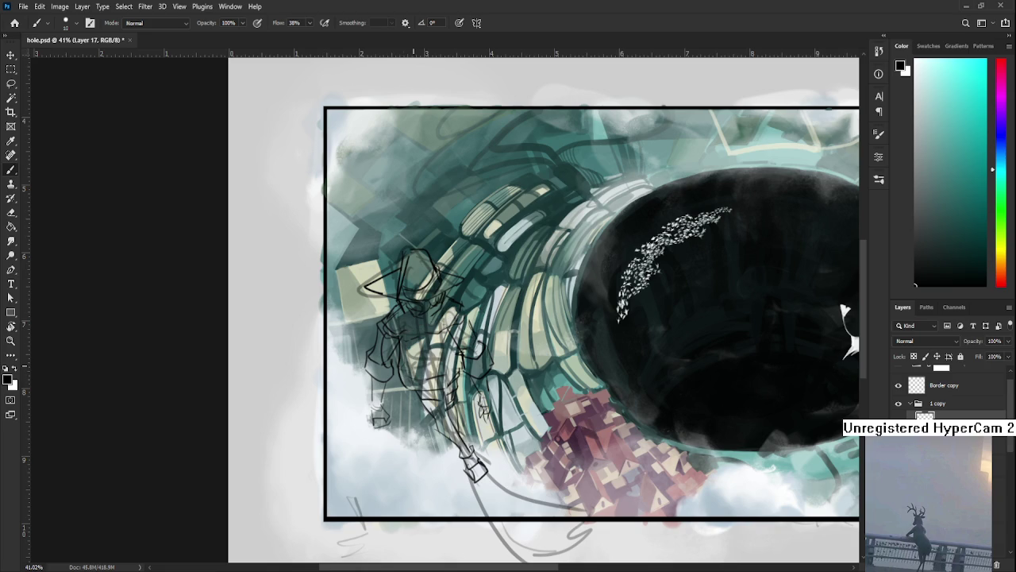
key("alt+bracketright")
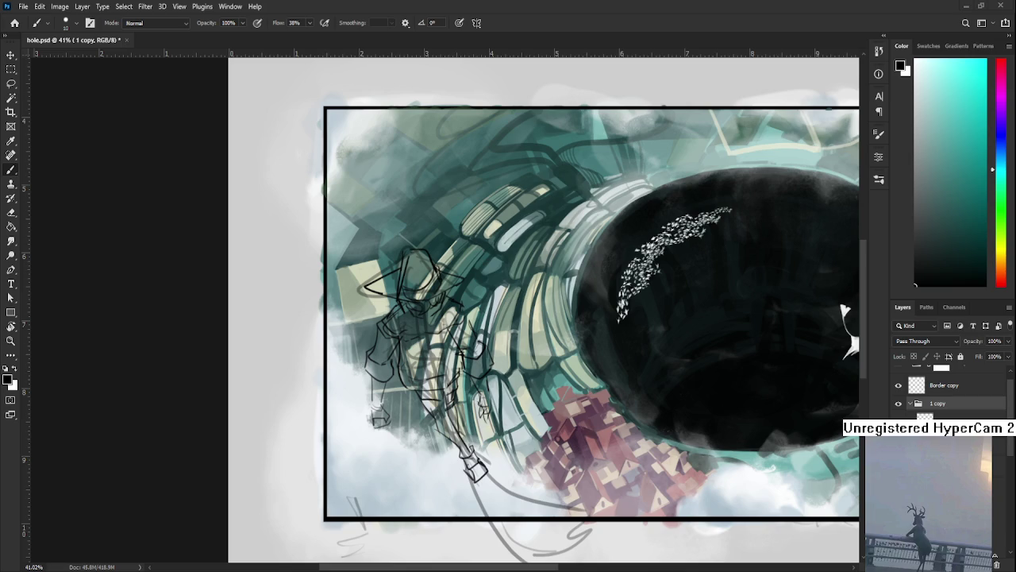
left_click_drag(482, 436, 468, 416)
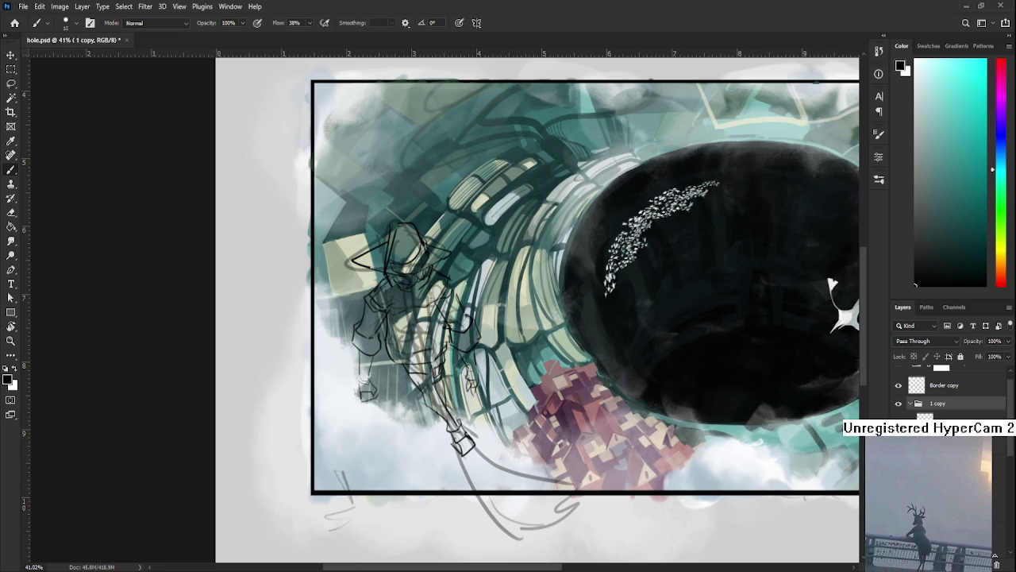
key("alt+bracketleft")
key("alt+bracketright")
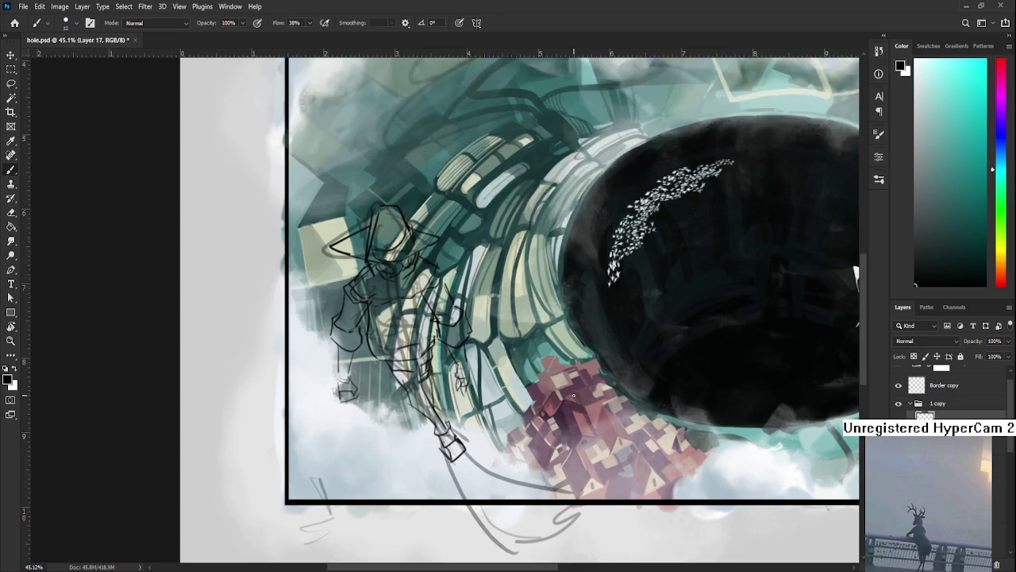
scroll(361, 406, "up", 3)
left_click_drag(362, 405, 397, 440)
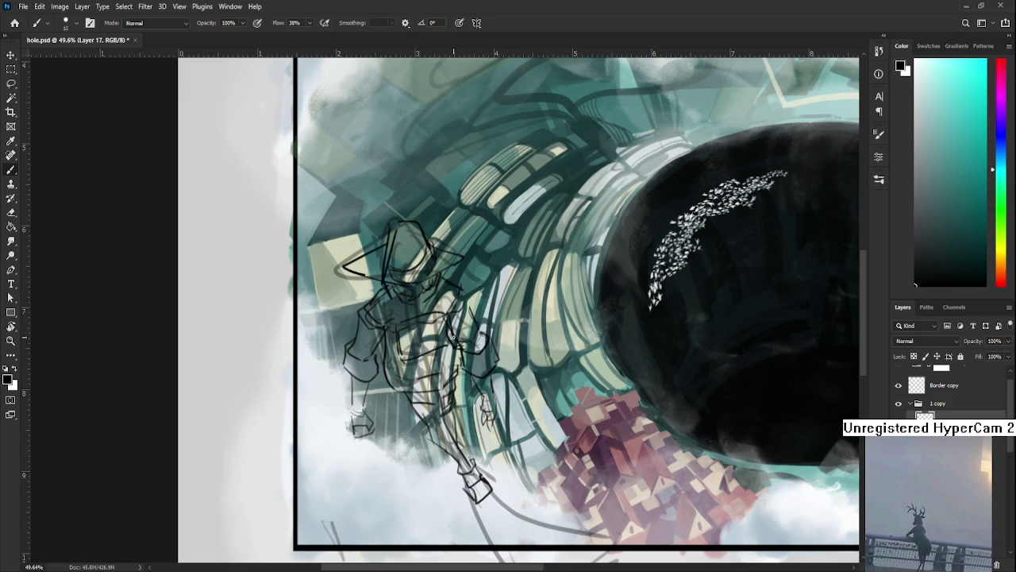
Step: Draw a torso line running down then right, plus a short vertical torso line
scroll(437, 365, "down", 2)
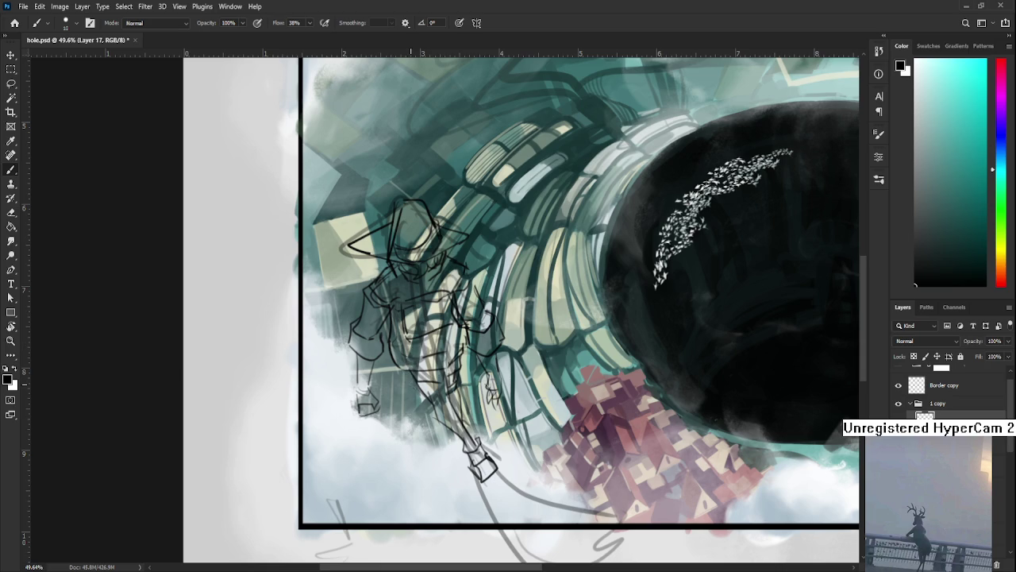
left_click_drag(408, 339, 456, 380)
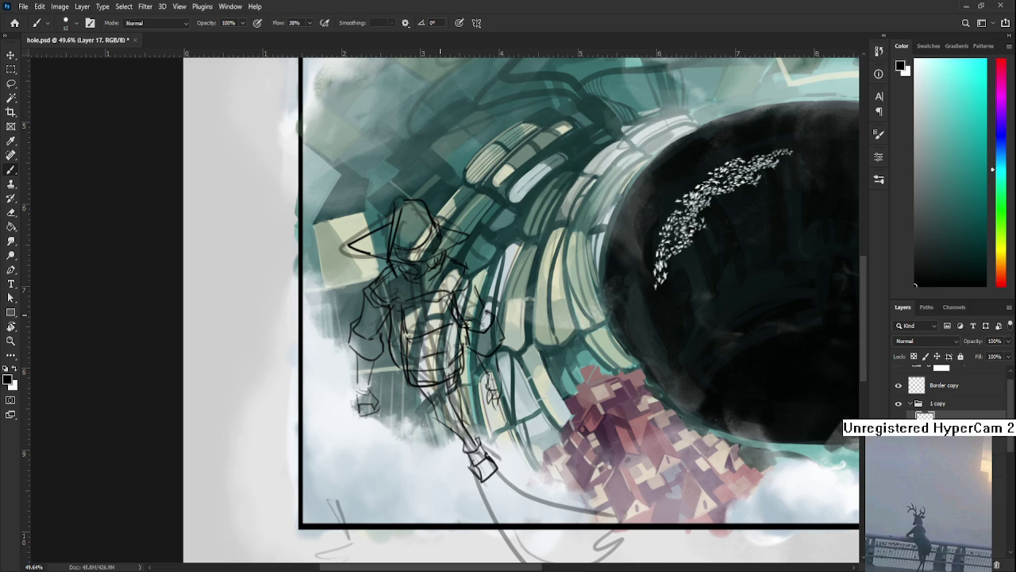
scroll(428, 334, "up", 1)
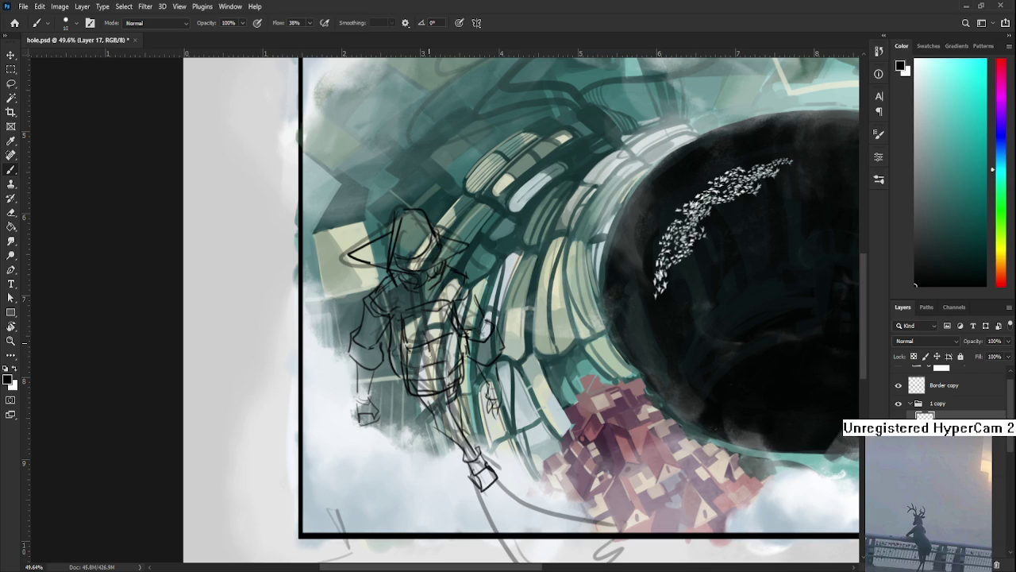
left_click_drag(439, 357, 440, 342)
key("e")
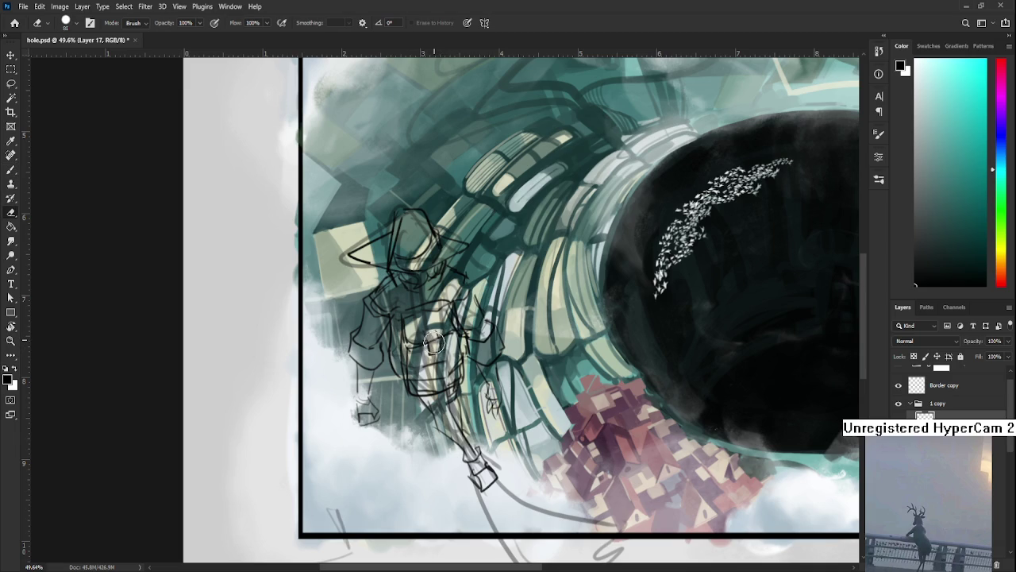
scroll(431, 407, "down", 3)
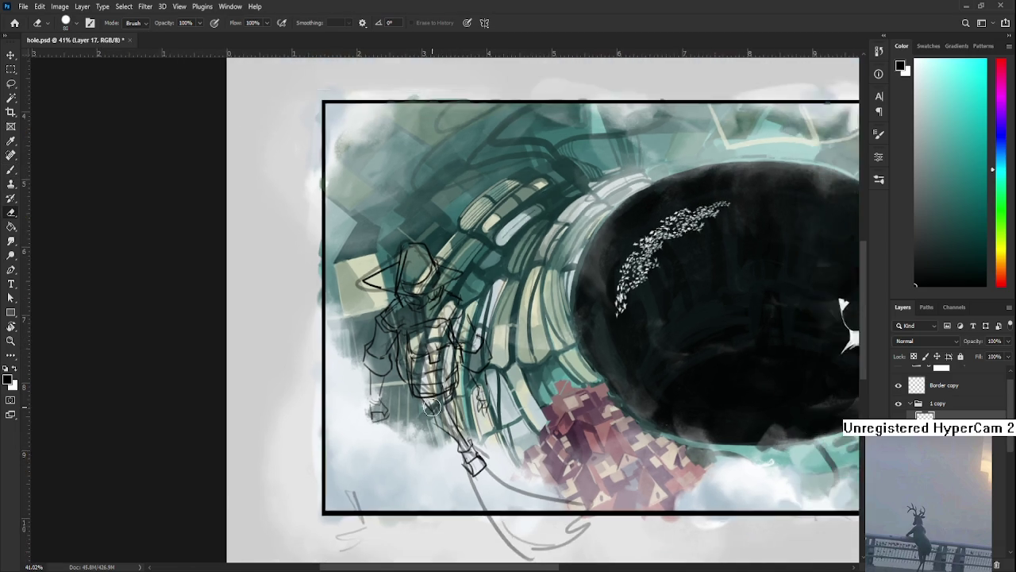
scroll(431, 407, "down", 2)
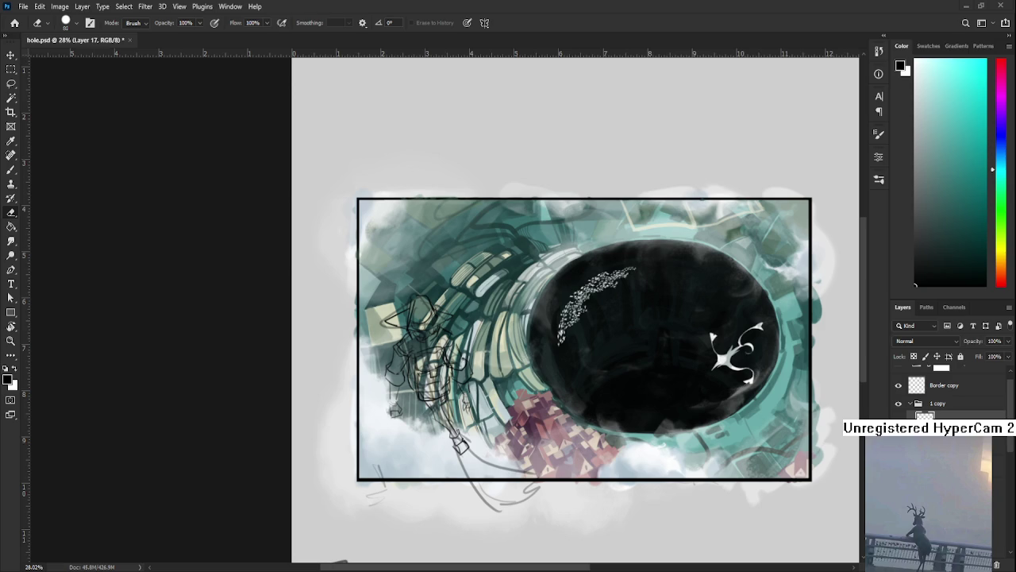
Step: Frame the figure sketch in view and switch to the Brush tool
scroll(358, 387, "up", 2)
left_click_drag(482, 408, 407, 447)
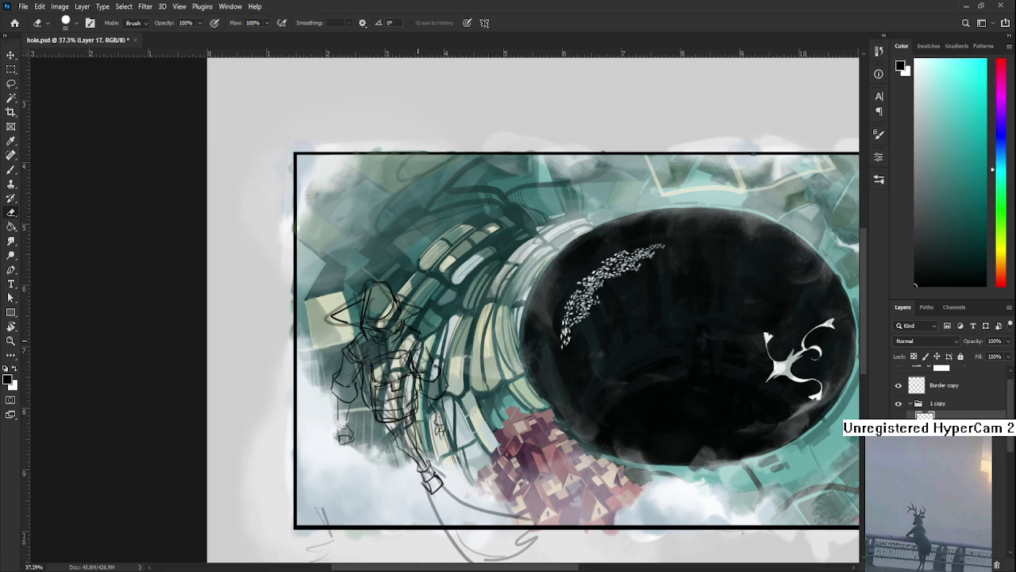
key("b")
left_click_drag(429, 361, 447, 386)
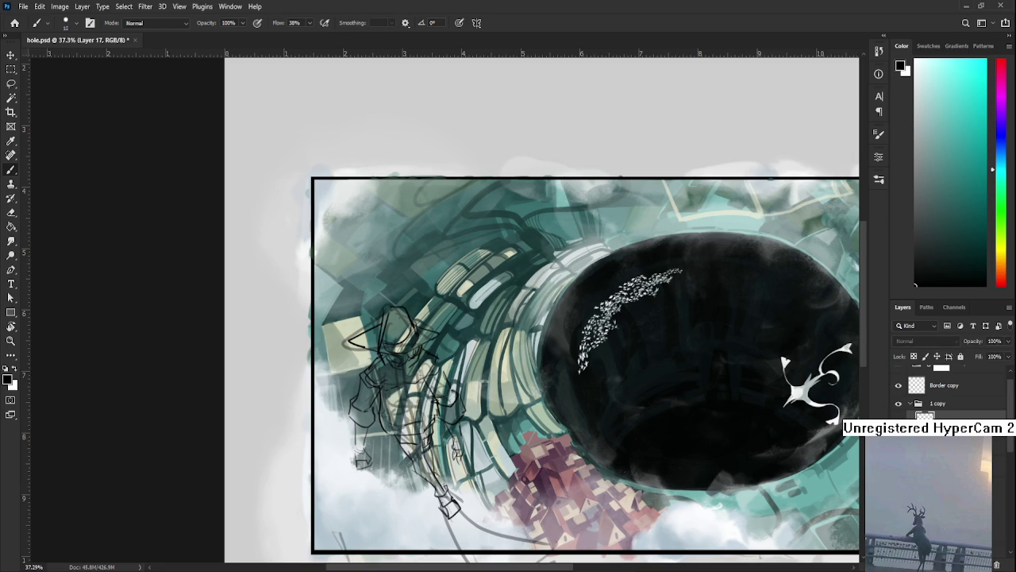
scroll(413, 413, "up", 1)
scroll(413, 429, "up", 3)
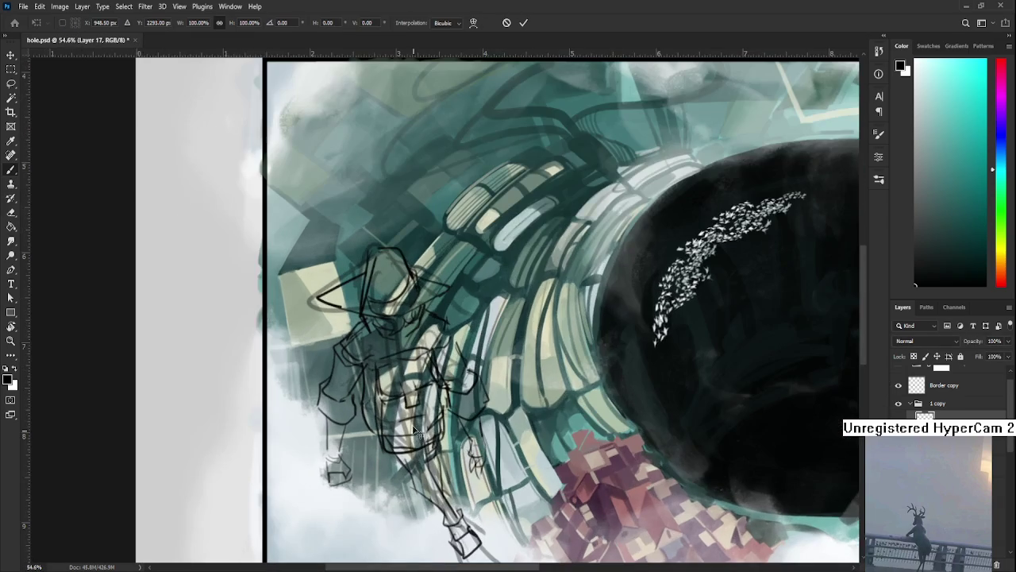
Step: Nudge, skew and rotate the torso sketch about 4.6° with Free Transform
key("ctrl+t")
left_click_drag(413, 427, 412, 417)
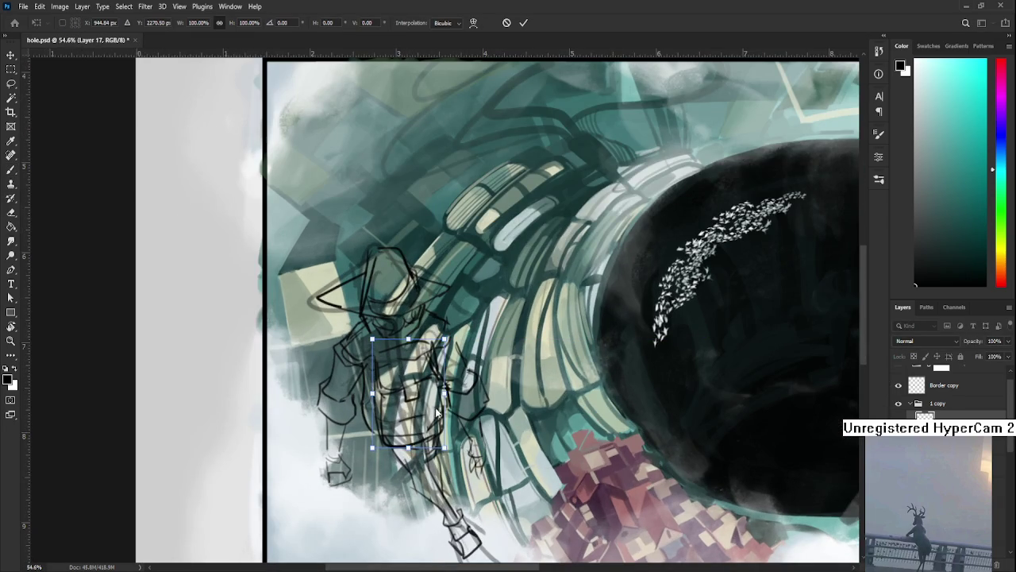
left_click_drag(409, 342, 370, 341)
left_click_drag(443, 344, 441, 352)
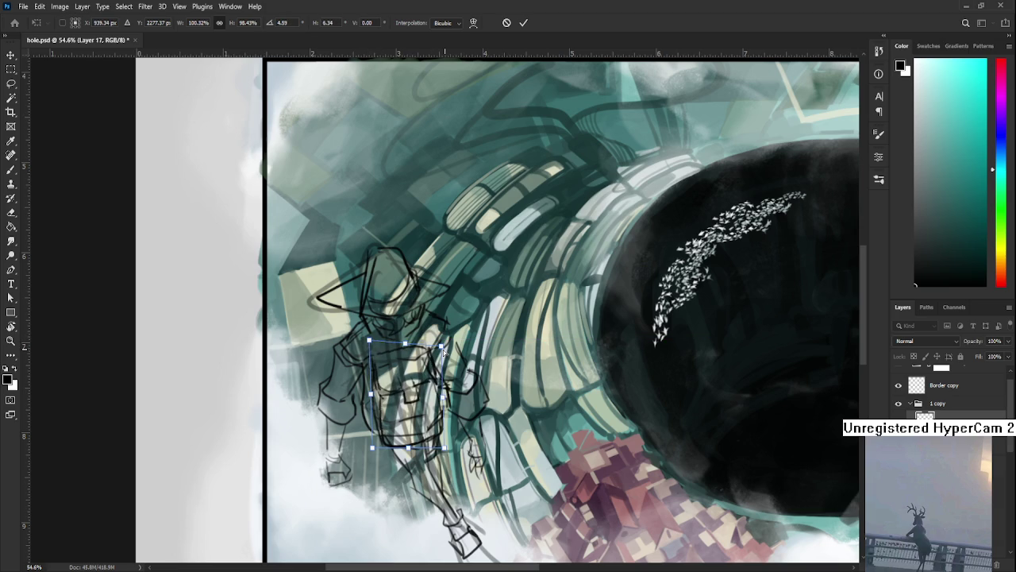
left_click_drag(415, 417, 413, 418)
key("Return")
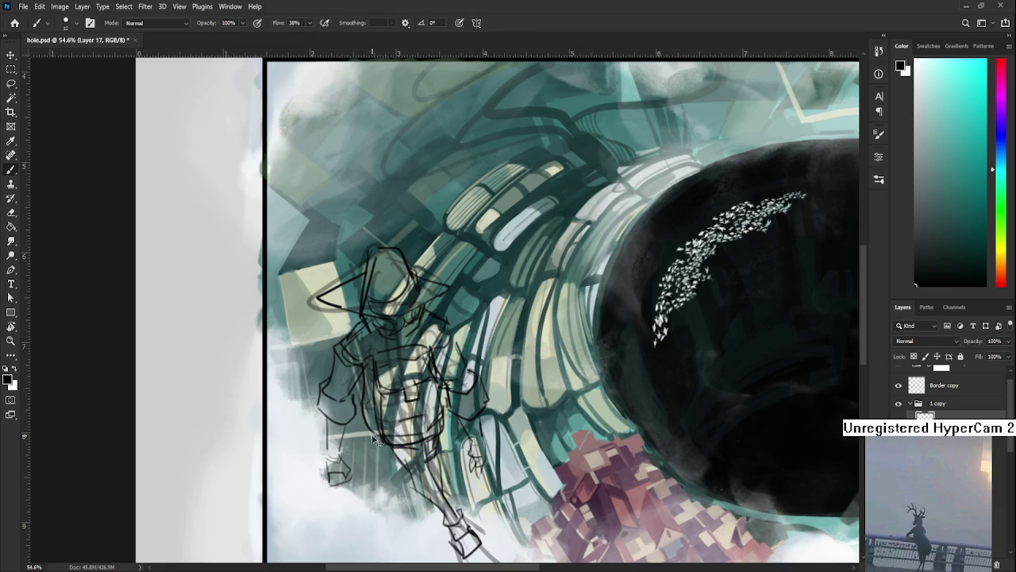
Step: Sketch short dark lines down the figure's legs
left_click_drag(367, 428, 376, 458)
key("e")
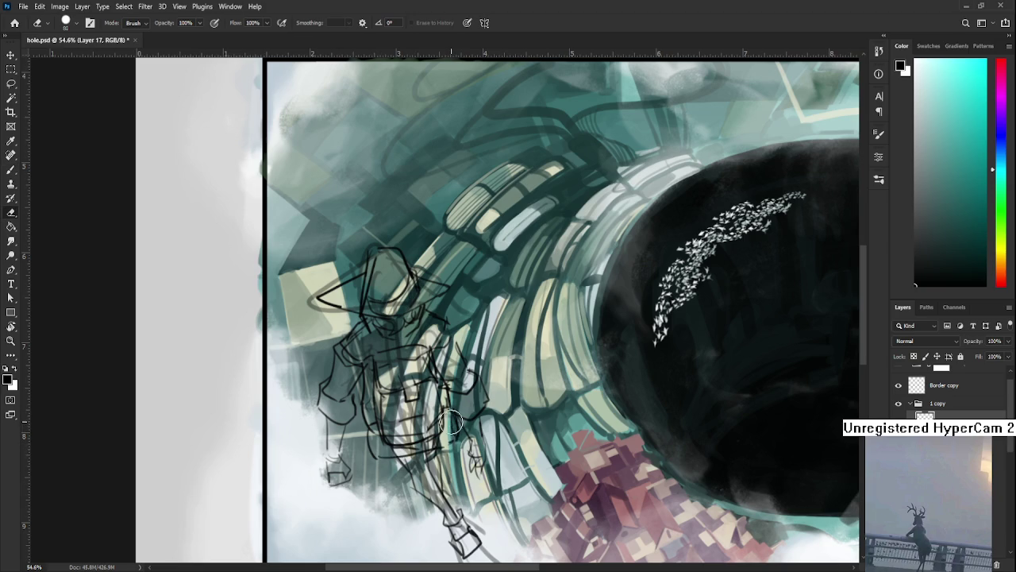
key("b")
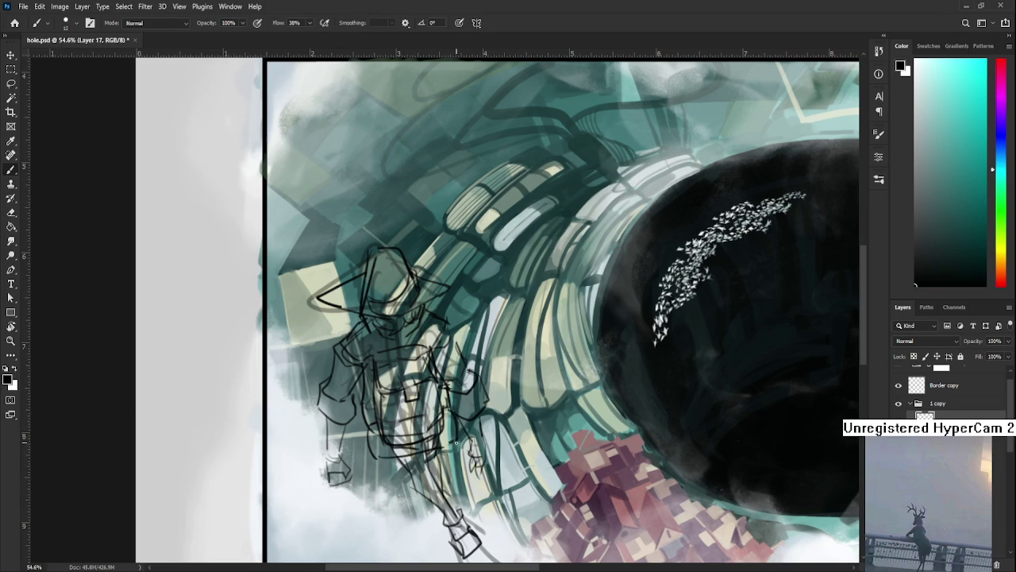
left_click_drag(371, 429, 376, 461)
left_click_drag(450, 412, 454, 444)
Step: Add a dark stroke across the top of the figure's foot
scroll(371, 354, "down", 3)
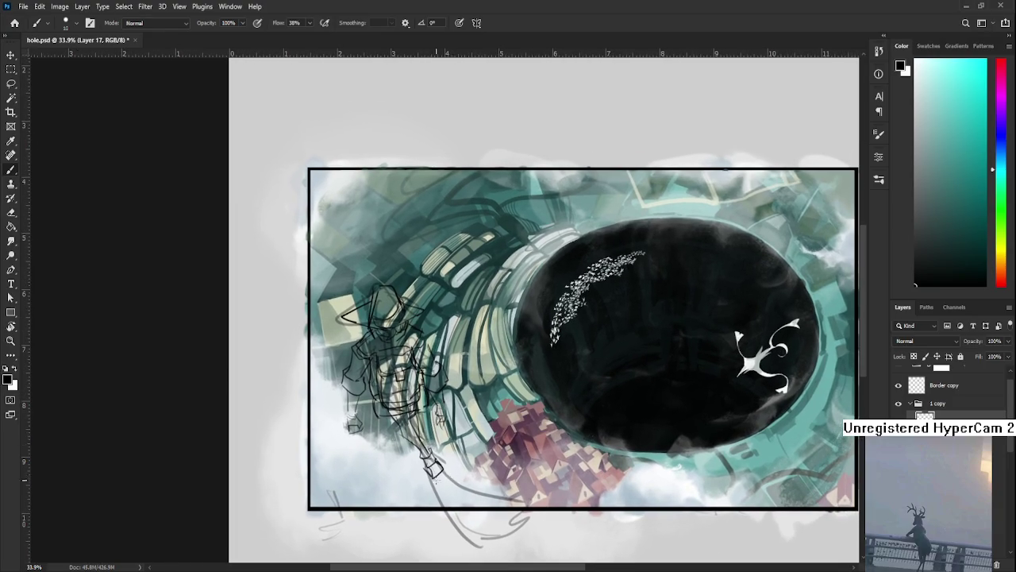
scroll(437, 473, "up", 1)
scroll(436, 474, "up", 1)
scroll(437, 476, "up", 1)
scroll(439, 477, "up", 1)
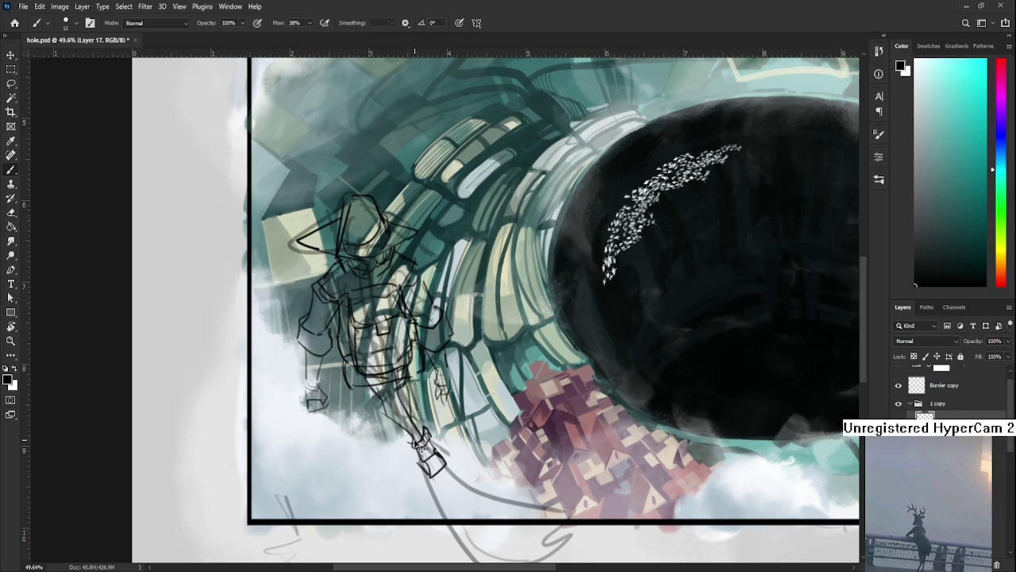
left_click_drag(420, 430, 430, 426)
key("e")
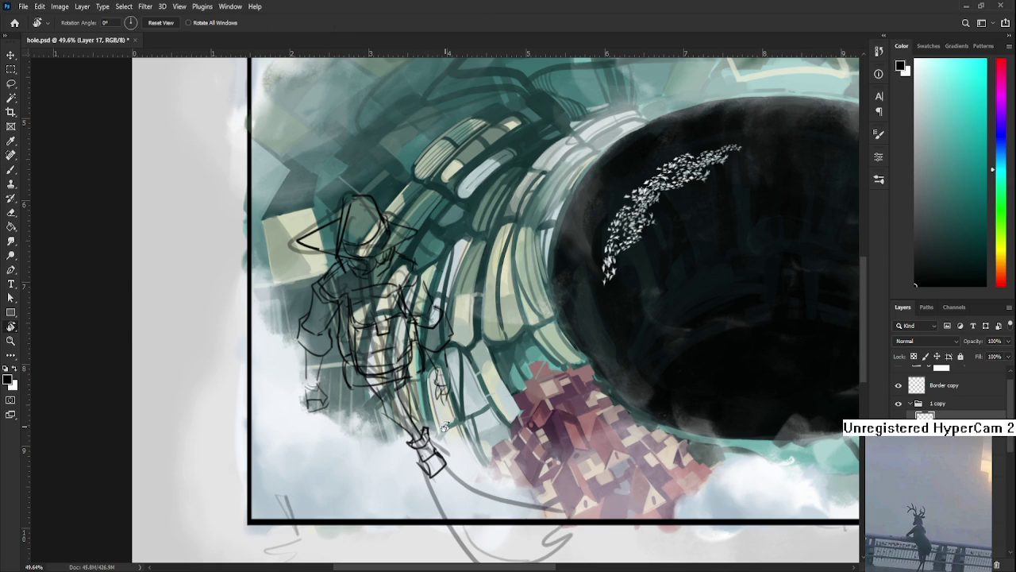
left_click_drag(438, 426, 397, 416)
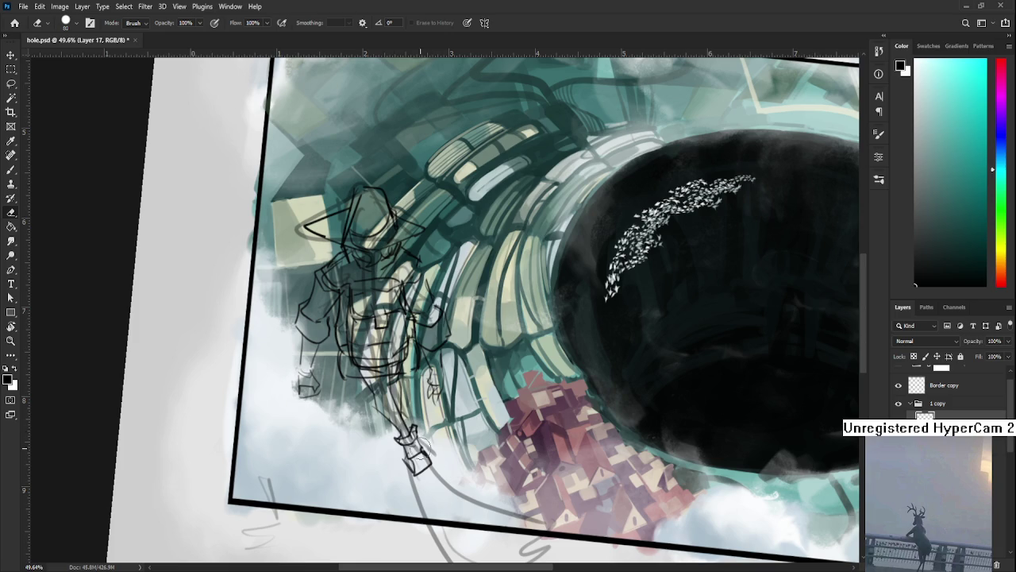
key("b")
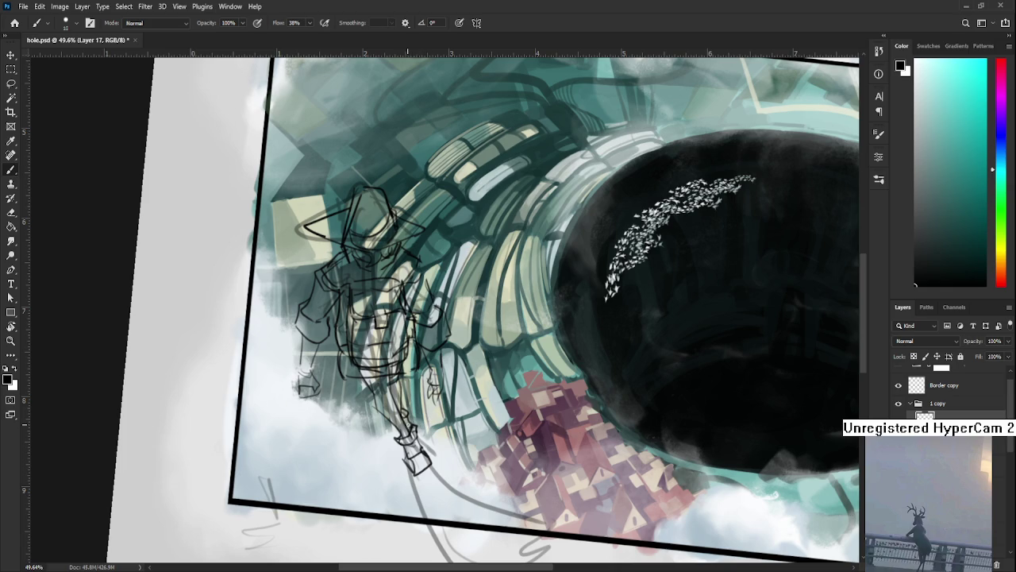
left_click_drag(436, 385, 420, 406)
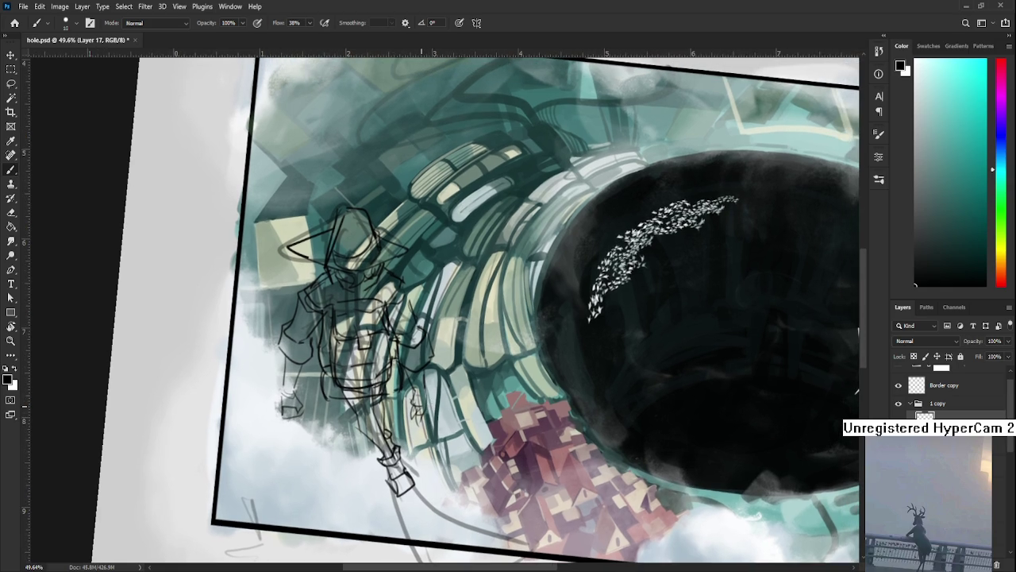
scroll(362, 318, "down", 3)
scroll(362, 318, "down", 2)
scroll(361, 317, "down", 1)
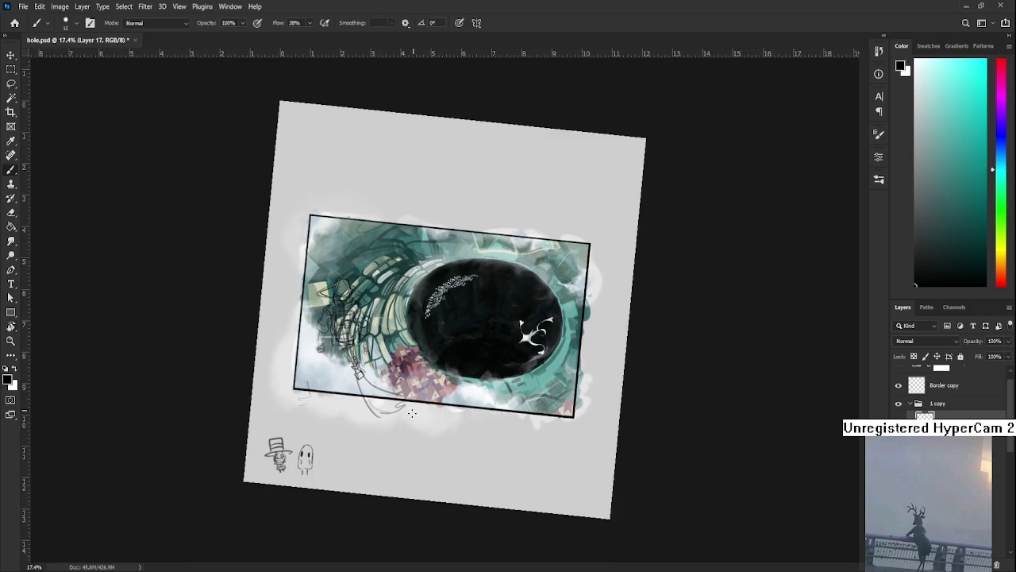
Step: Reset the canvas rotation to 0° and zoom in on the figure
key("r")
key("Escape")
scroll(432, 435, "up", 2)
scroll(421, 413, "up", 2)
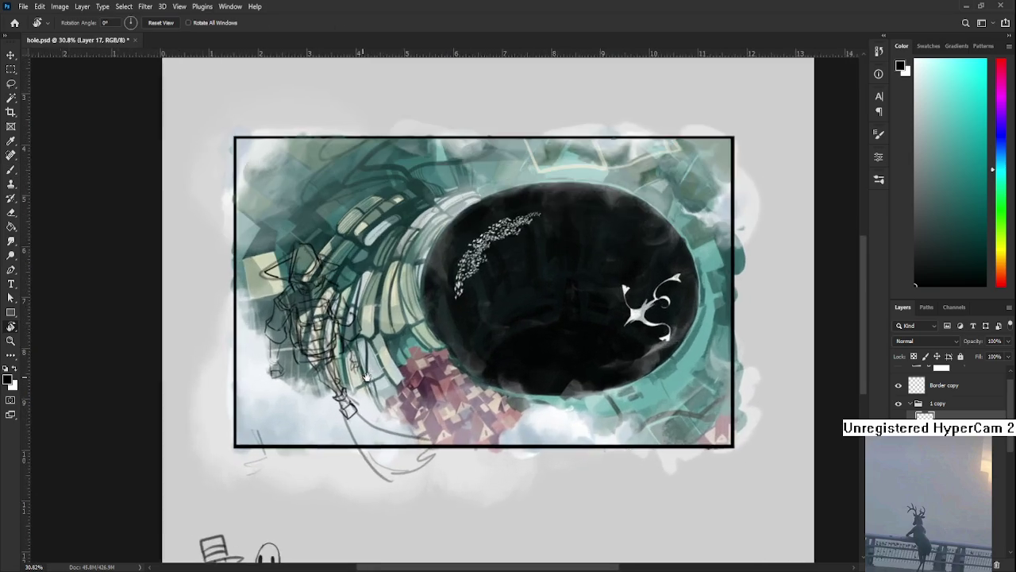
scroll(404, 381, "up", 3)
scroll(405, 382, "up", 1)
Step: Lasso the figure's left side on Layer 16 and shrink it to about 97%
key("l")
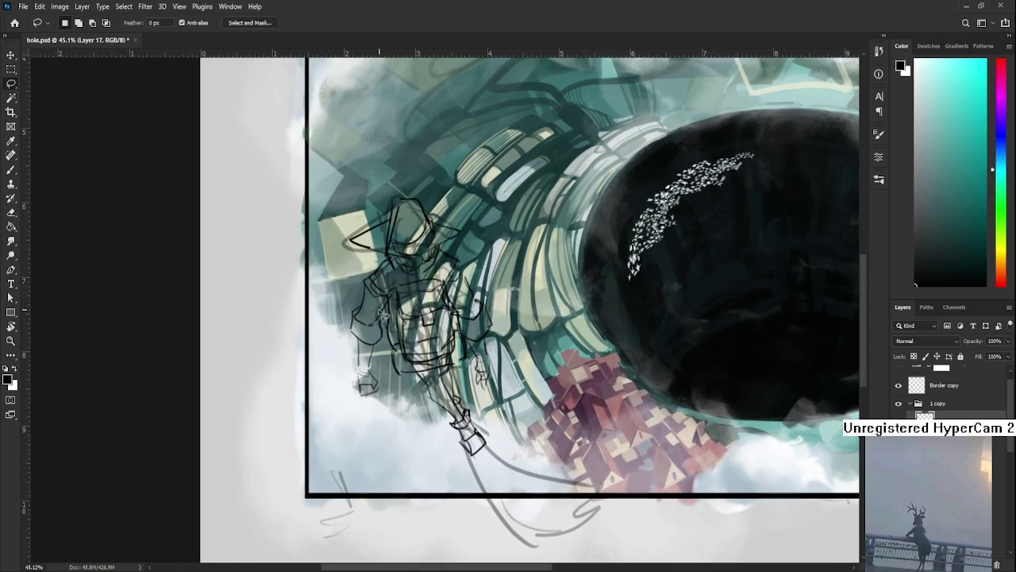
left_click_drag(385, 305, 384, 322)
key("alt+bracketleft")
key("ctrl+t")
left_click_drag(320, 442, 333, 433)
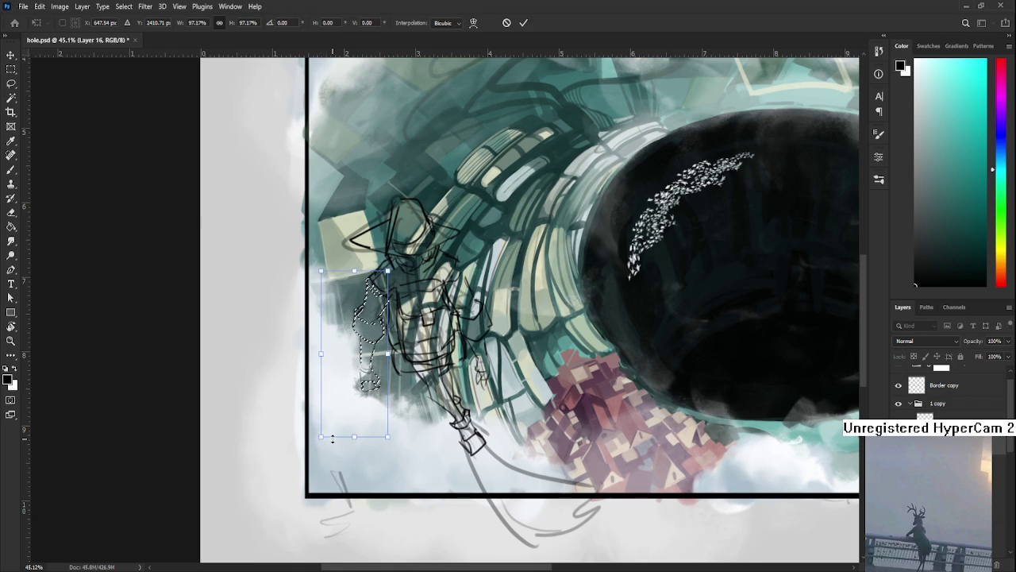
key("Return")
key("ctrl+0")
key("r")
left_click(499, 474)
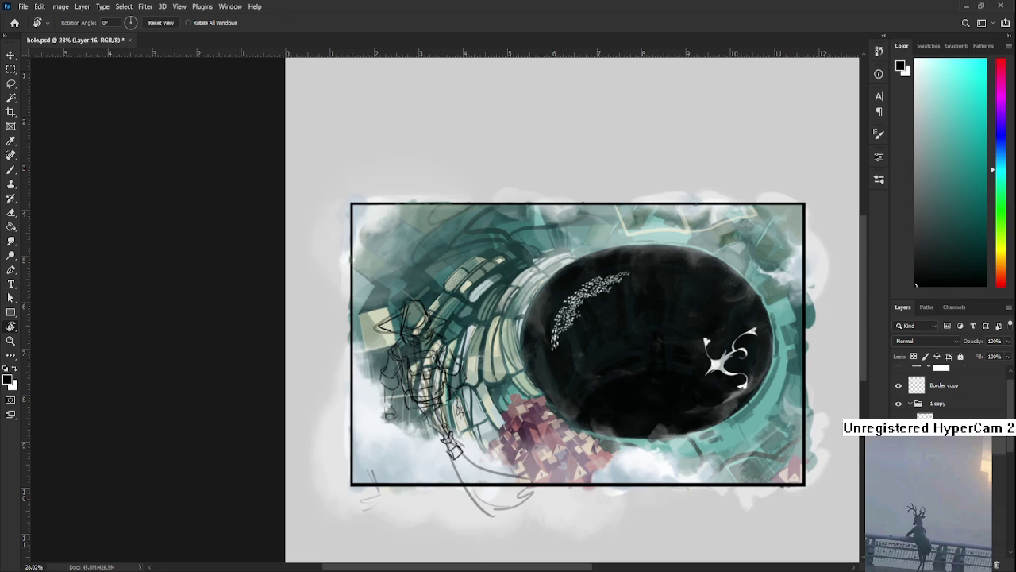
scroll(459, 498, "down", 1)
scroll(459, 499, "up", 2)
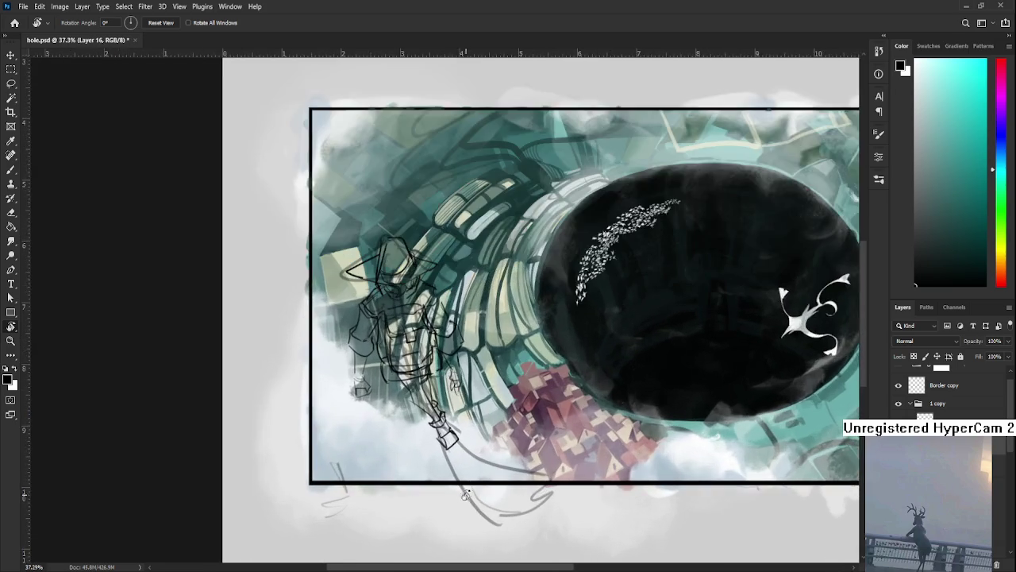
scroll(458, 499, "up", 1)
scroll(433, 498, "up", 2)
scroll(433, 498, "down", 2)
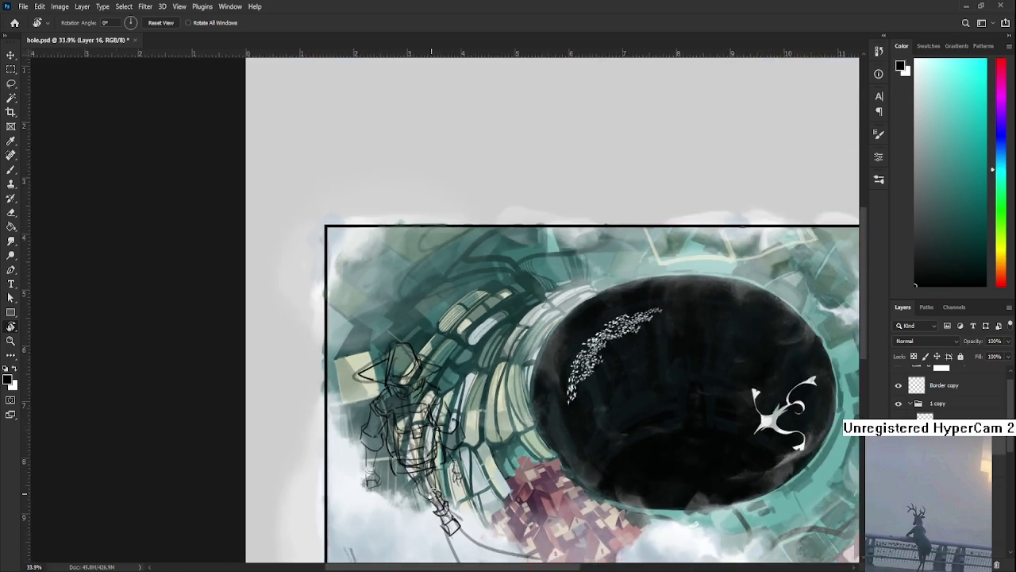
scroll(433, 496, "down", 1)
scroll(437, 461, "down", 1)
scroll(446, 440, "up", 1)
scroll(446, 440, "up", 1)
scroll(446, 440, "down", 1)
scroll(446, 442, "down", 1)
scroll(447, 443, "down", 2)
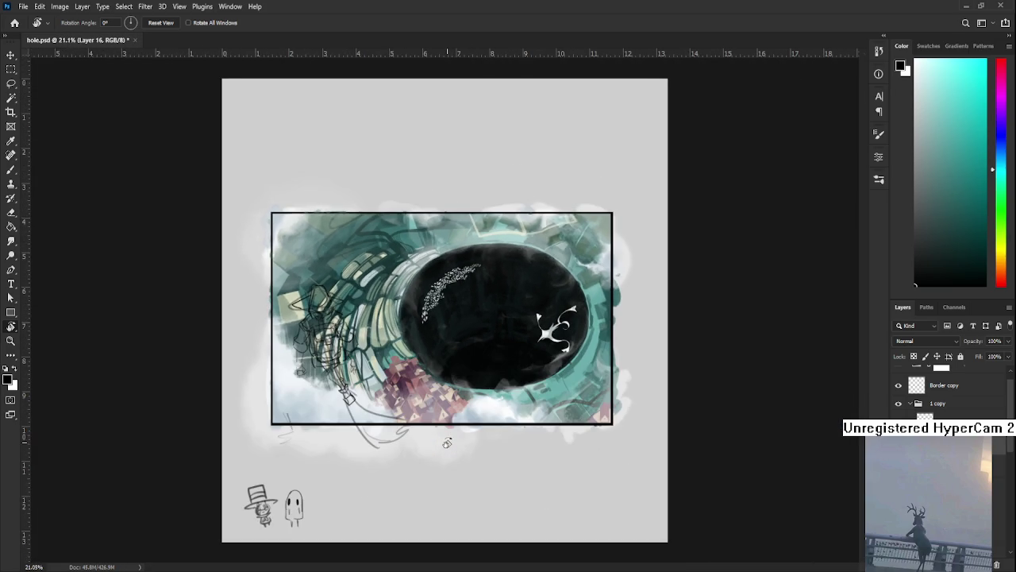
scroll(447, 443, "up", 2)
scroll(447, 443, "up", 2)
left_click_drag(437, 435, 571, 486)
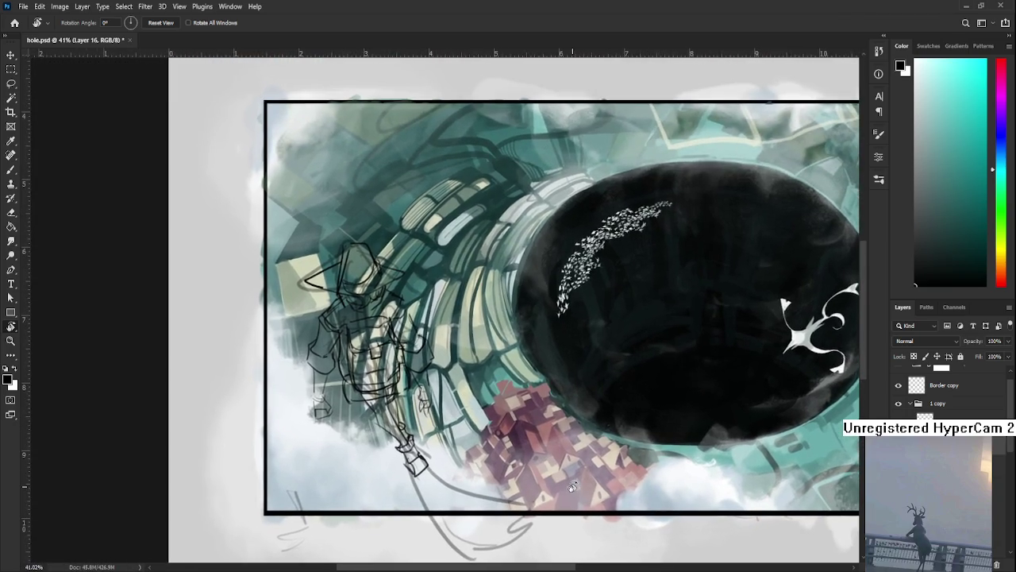
scroll(570, 485, "down", 1)
scroll(567, 481, "down", 1)
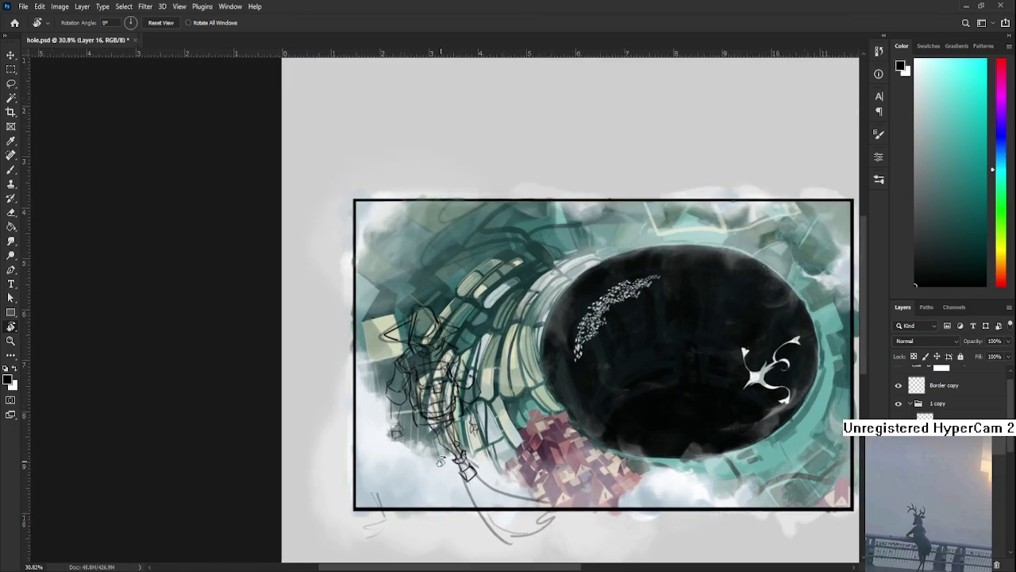
scroll(440, 462, "up", 2)
scroll(439, 459, "up", 1)
scroll(531, 493, "down", 1)
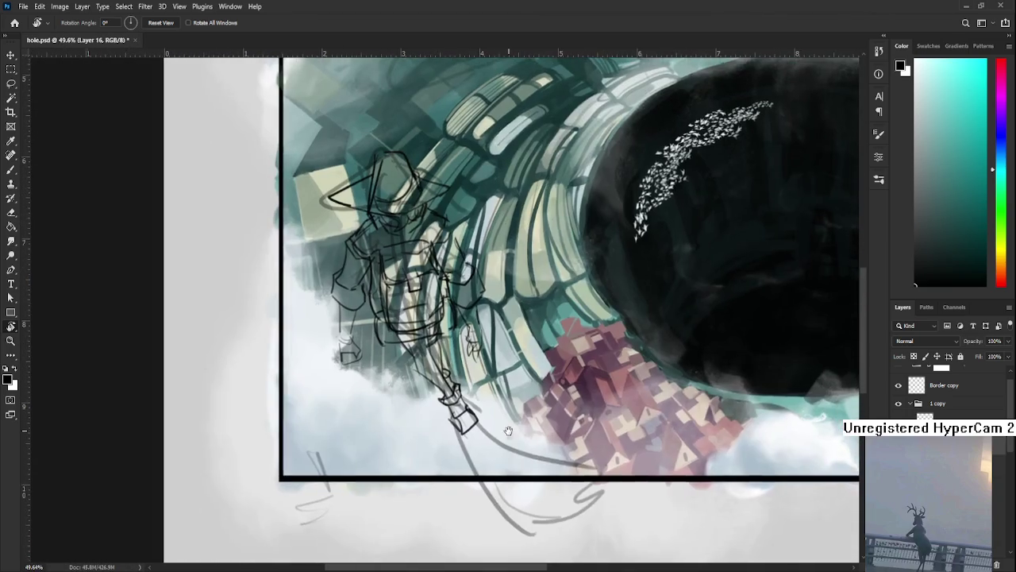
scroll(513, 459, "down", 1)
scroll(511, 459, "up", 1)
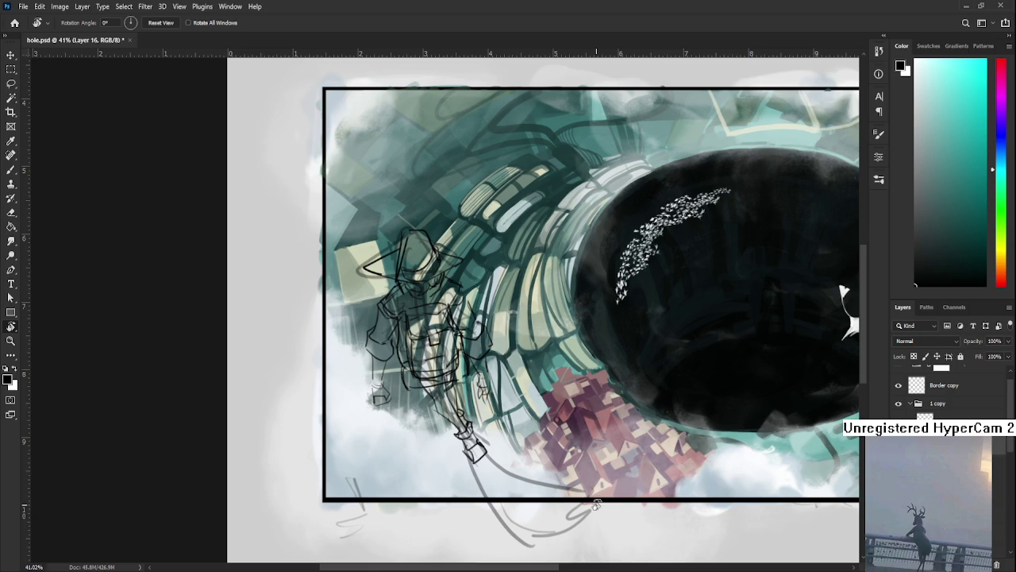
Step: Sketch lines extending the figure's legs below the frame, undoing one stray stroke
left_click_drag(491, 439, 412, 421)
key("b")
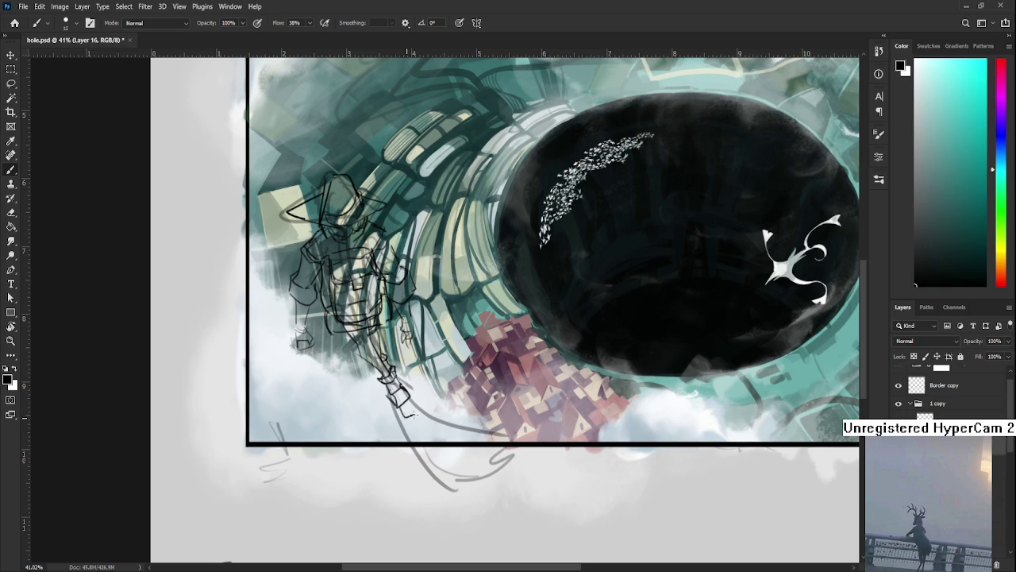
mouse_move(403, 402)
left_mouse_down()
mouse_move(426, 422)
mouse_move(417, 432)
mouse_move(411, 406)
mouse_move(429, 424)
mouse_move(447, 467)
left_mouse_up()
key("ctrl+z")
key("ctrl+z")
key("ctrl+z")
key("ctrl+z")
key("ctrl+z")
key("ctrl+z")
key("ctrl+z")
key("ctrl+z")
key("ctrl+z")
key("ctrl+z")
key("ctrl+z")
key("ctrl+z")
key("ctrl+z")
key("ctrl+z")
key("ctrl+z")
key("ctrl+z")
key("ctrl+z")
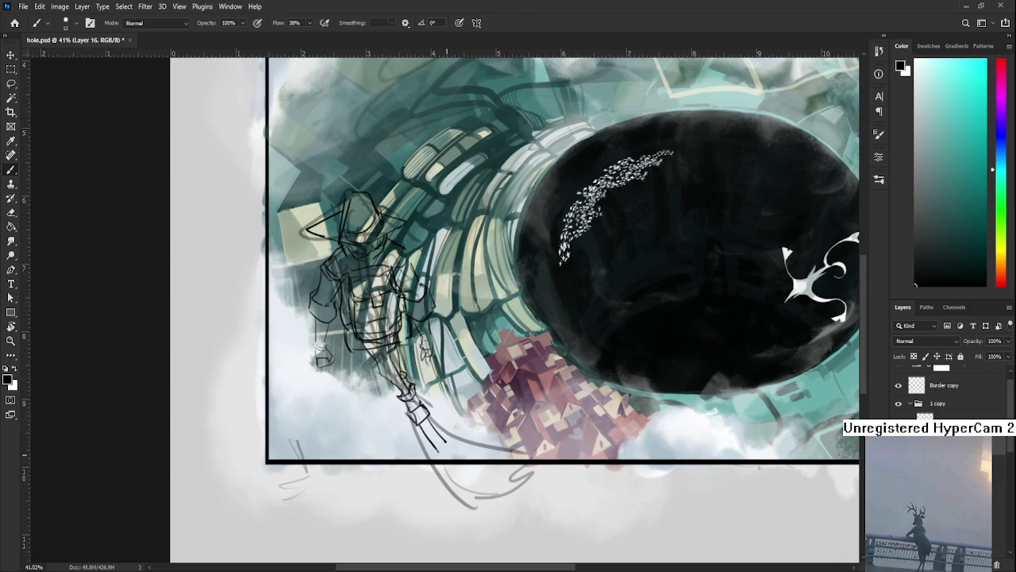
scroll(444, 454, "down", 3)
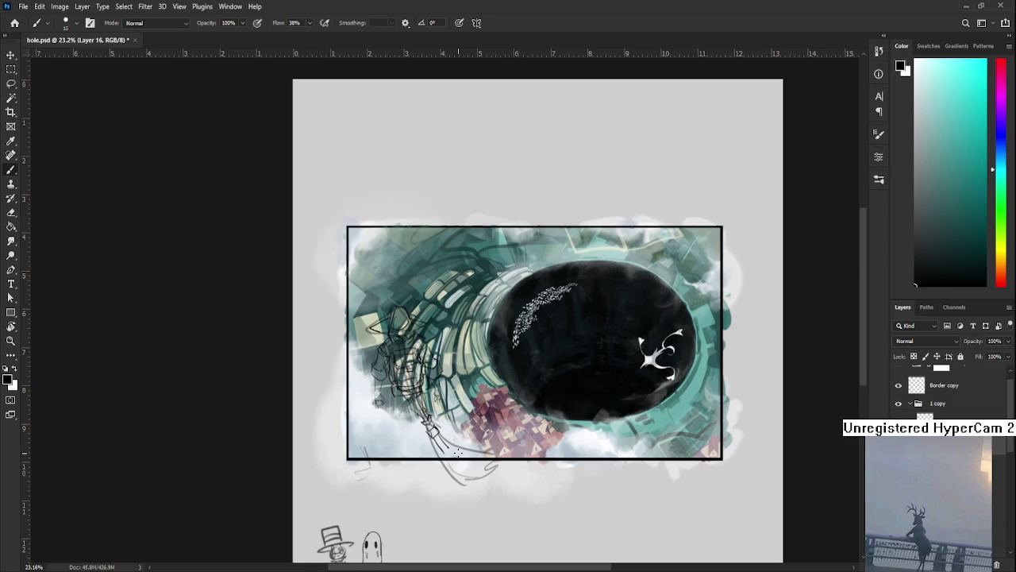
scroll(458, 451, "up", 2)
left_click_drag(532, 427, 474, 389)
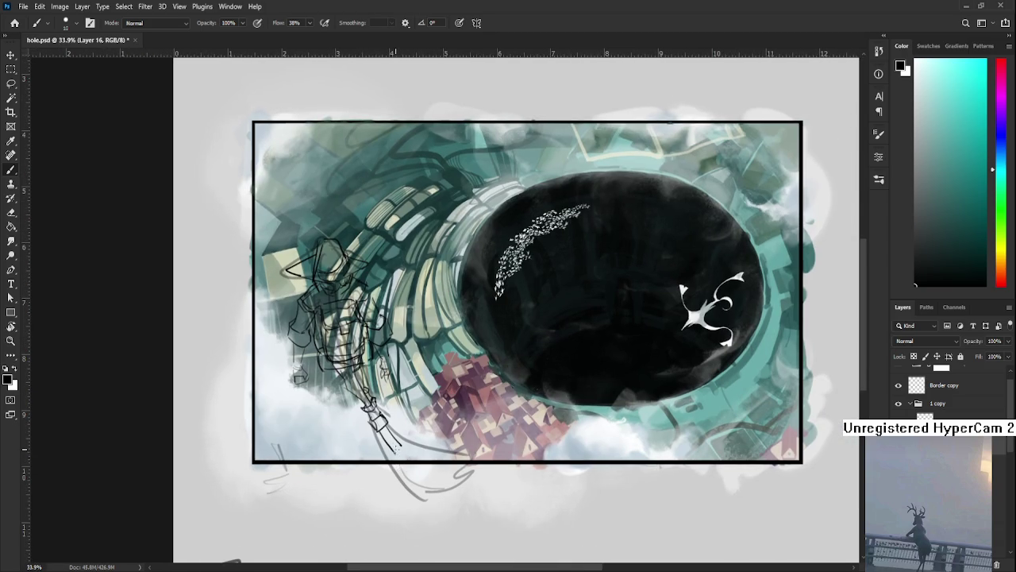
mouse_move(383, 448)
left_mouse_down()
mouse_move(402, 437)
mouse_move(434, 521)
left_mouse_up()
Step: Lasso the area below the figure's feet and put it on new Layer 18
key("l")
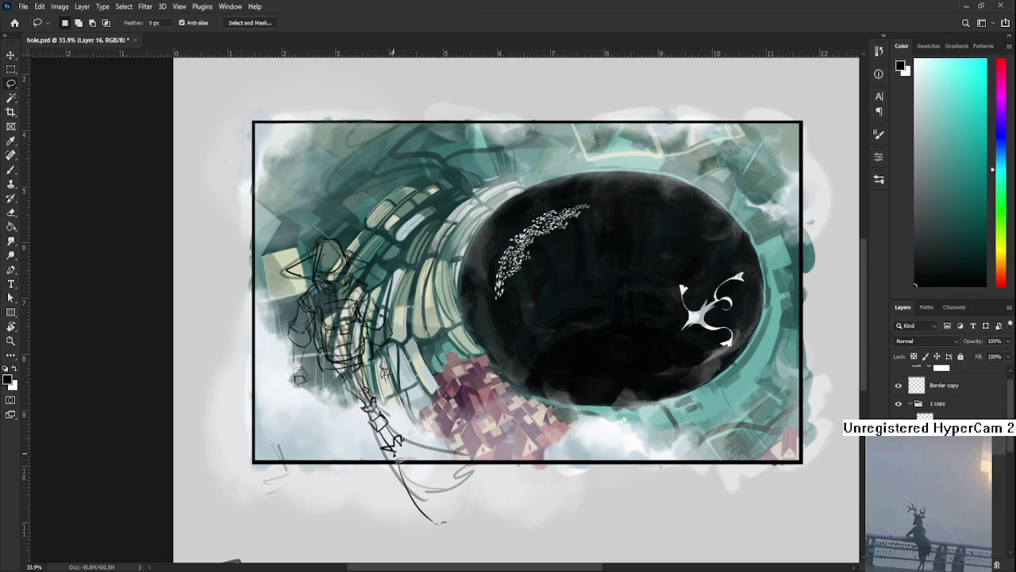
left_click_drag(395, 421, 481, 449)
key("Delete")
key("ctrl+d")
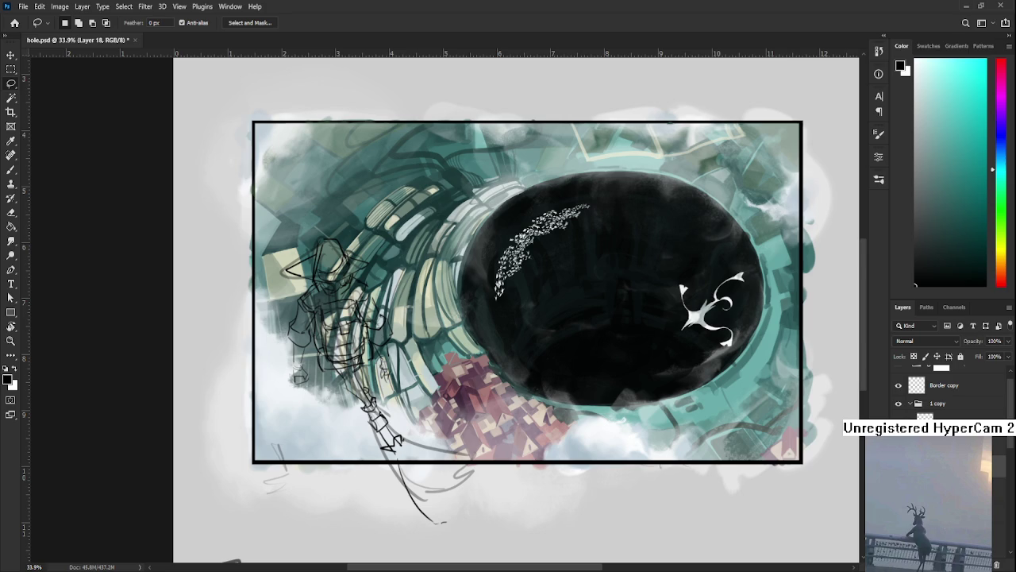
Step: Sketch several curved broom bristle lines fanning out beneath the frame
key("b")
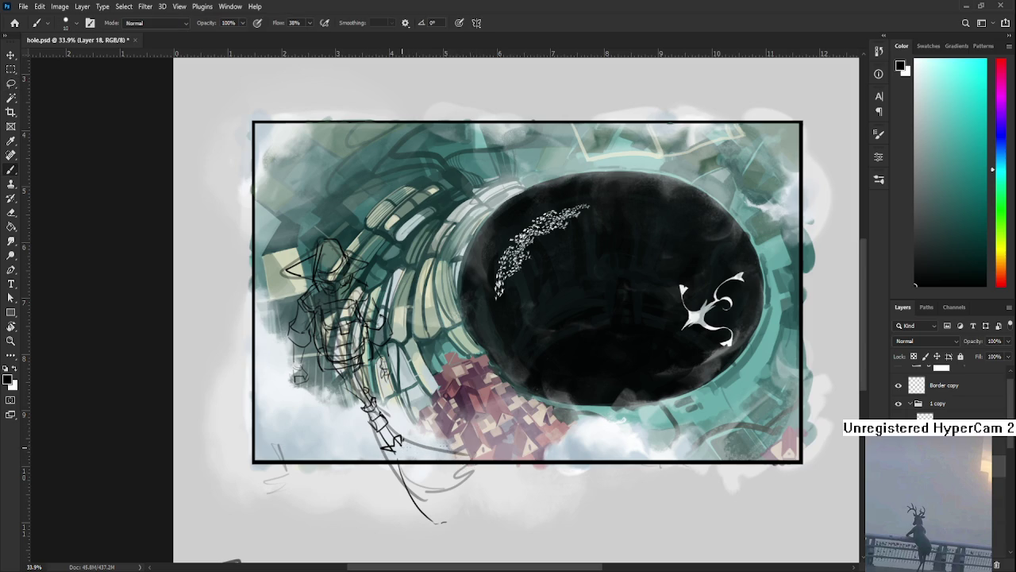
left_click_drag(401, 439, 487, 475)
left_click_drag(395, 465, 425, 520)
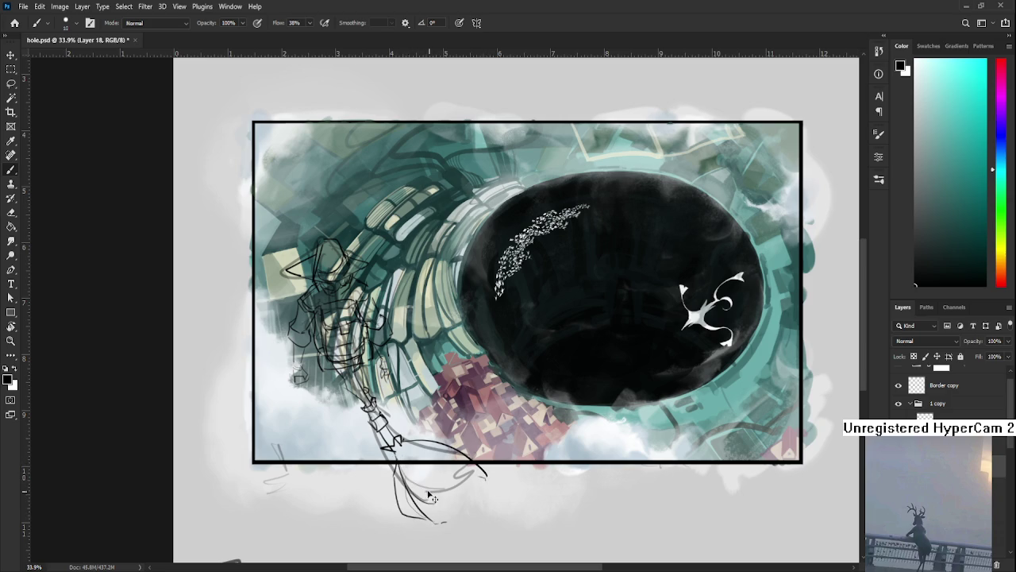
left_click_drag(410, 469, 437, 490)
left_click_drag(428, 437, 464, 462)
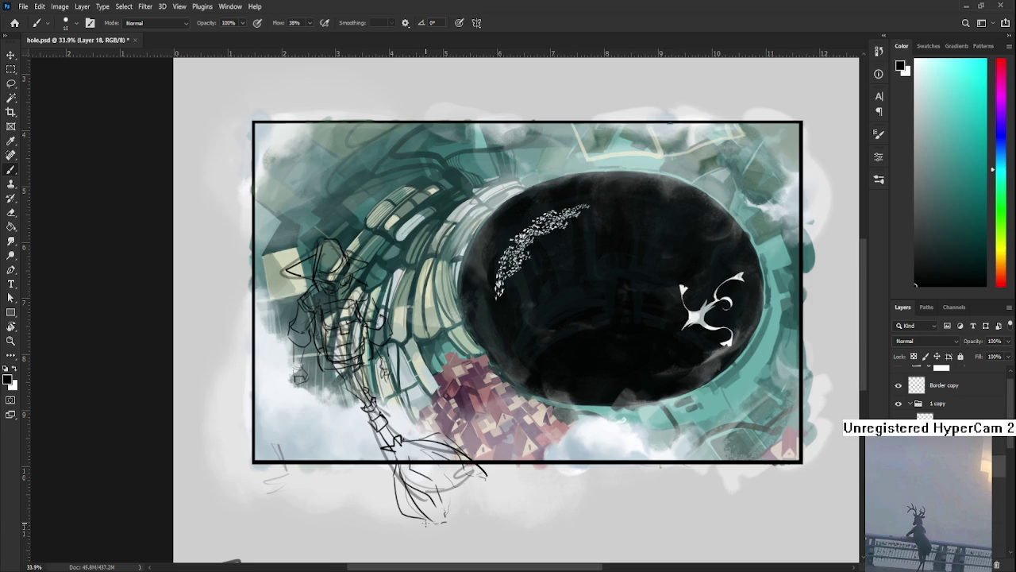
left_click_drag(401, 444, 439, 501)
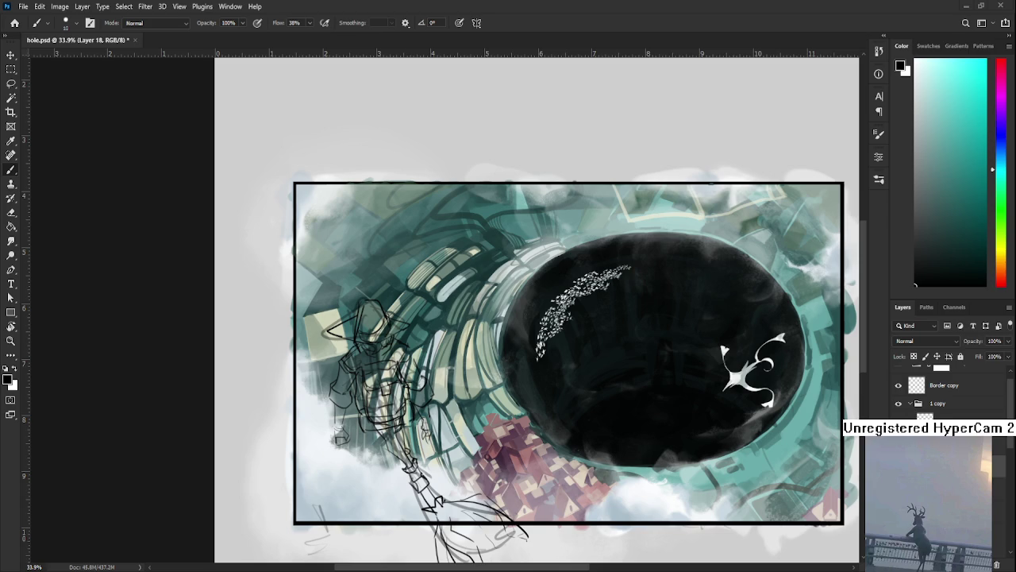
Step: Switch to Layer 17 and zoom in on the figure's hat and shoulders
mouse_move(391, 451)
left_mouse_down()
mouse_move(396, 459)
mouse_move(392, 405)
left_mouse_up()
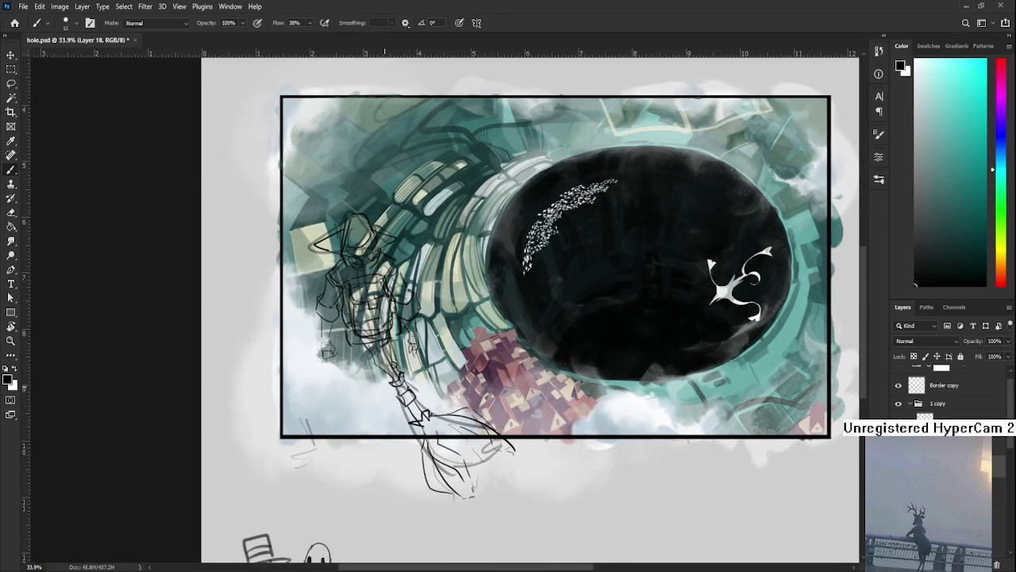
scroll(384, 389, "down", 2)
scroll(382, 391, "down", 2)
scroll(379, 391, "down", 1)
scroll(388, 386, "up", 4)
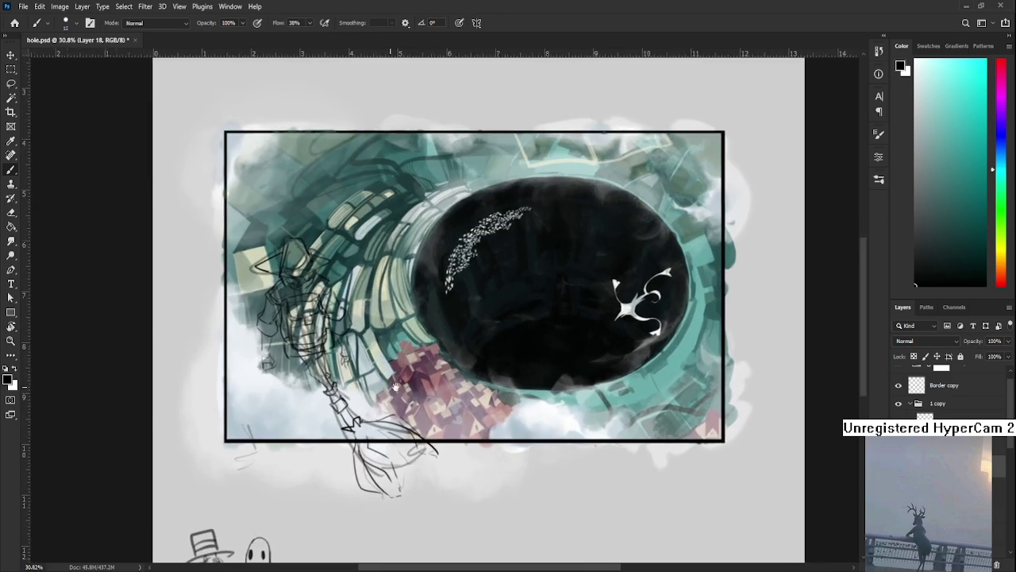
scroll(388, 387, "up", 3)
scroll(476, 368, "up", 5)
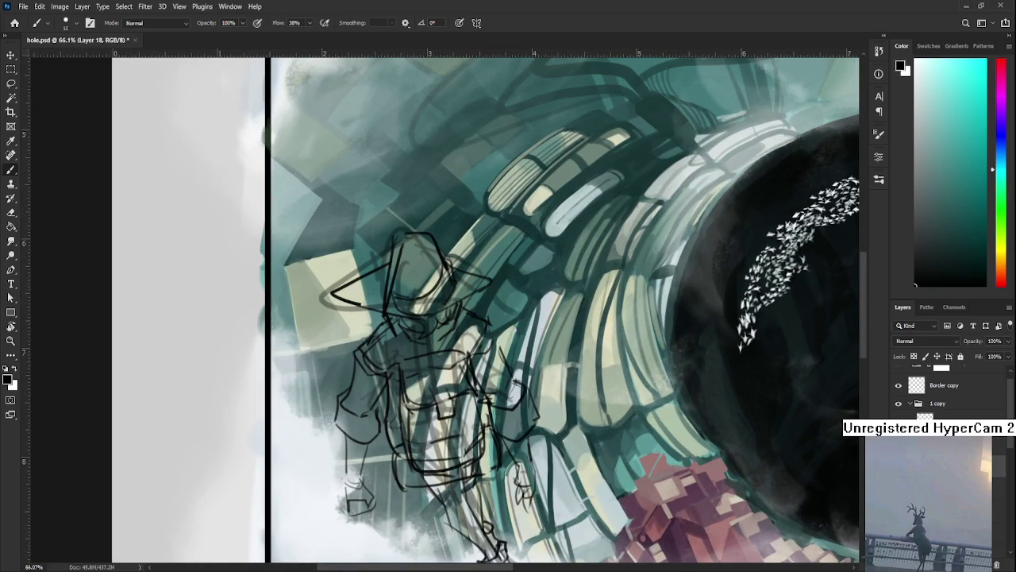
key("alt+bracketleft")
left_click_drag(470, 363, 458, 421)
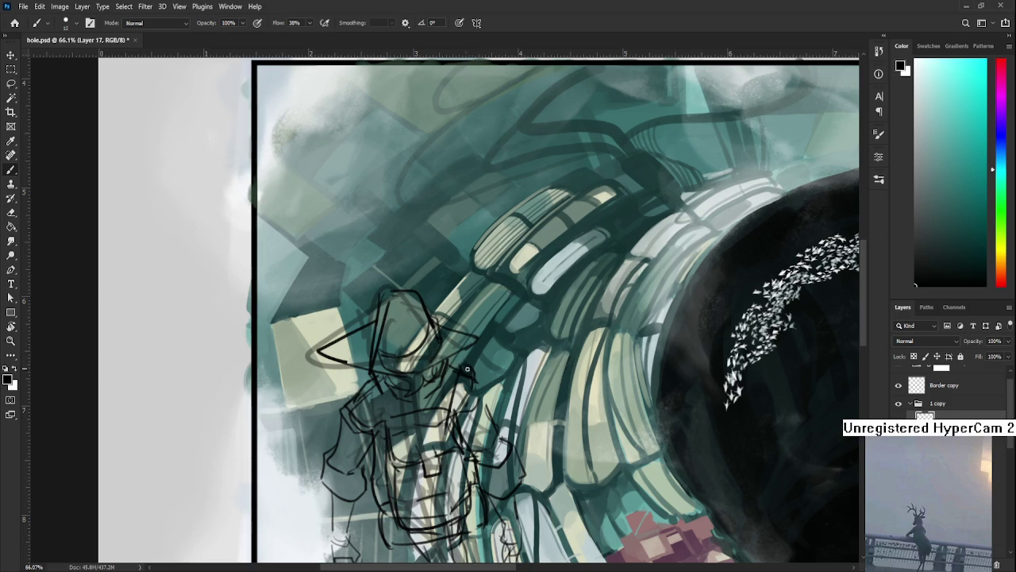
Step: Brush a dark stroke curving down the figure's right side
mouse_move(470, 370)
left_mouse_down()
mouse_move(456, 437)
mouse_move(482, 403)
mouse_move(472, 374)
left_mouse_up()
scroll(472, 374, "down", 3)
scroll(472, 374, "down", 2)
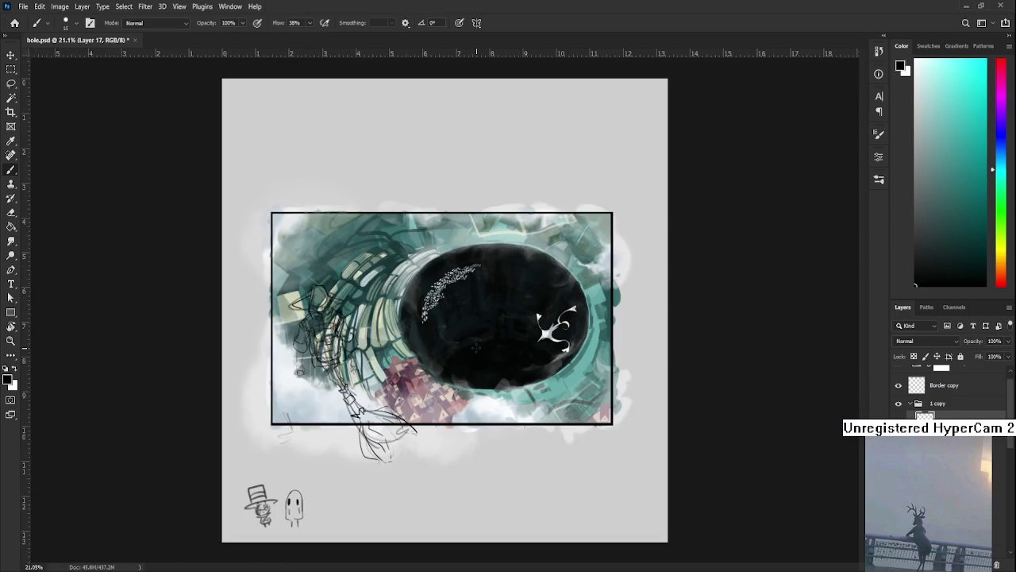
scroll(449, 349, "up", 1)
scroll(449, 349, "up", 1)
scroll(450, 349, "up", 1)
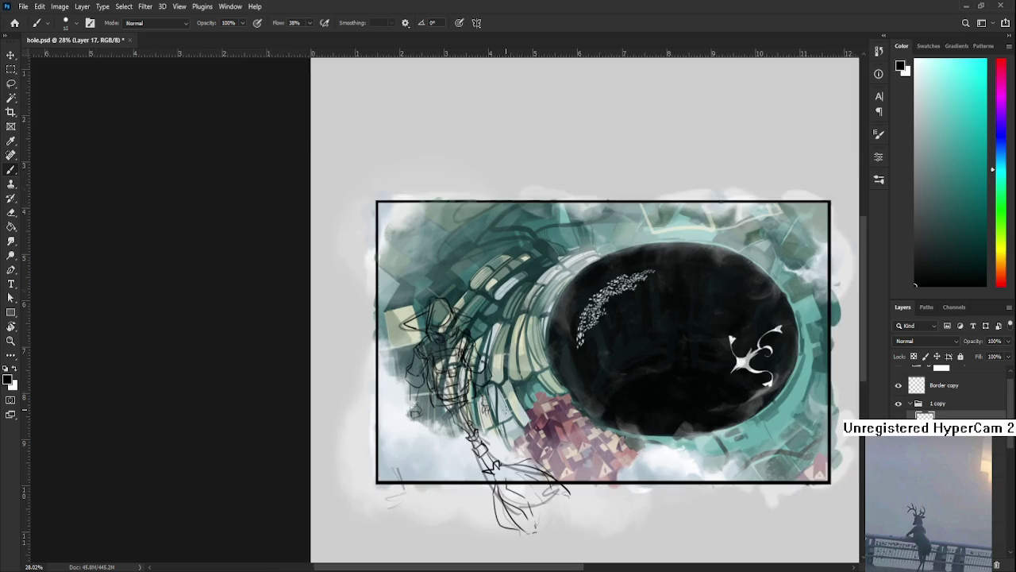
scroll(452, 381, "up", 1)
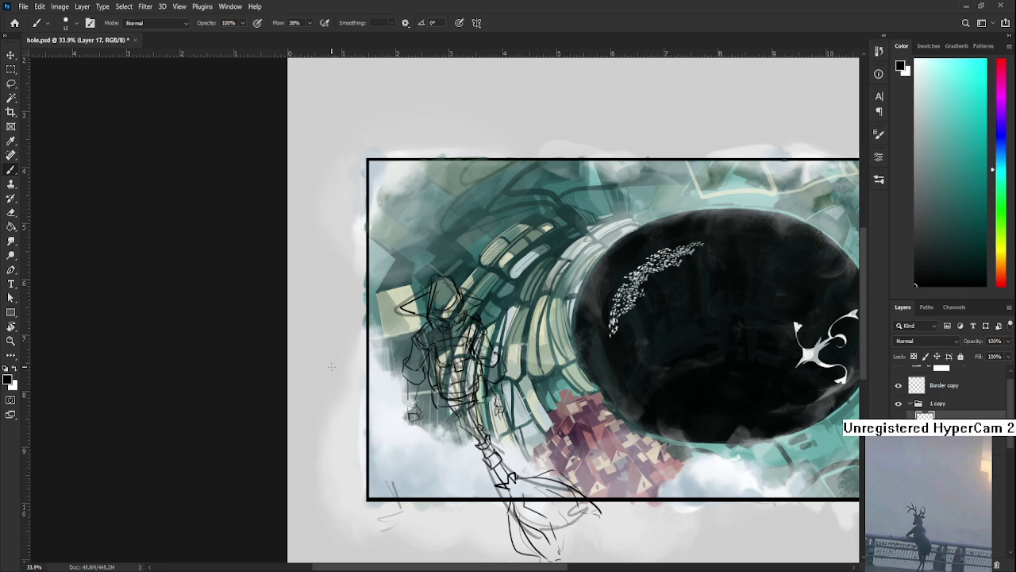
scroll(426, 399, "up", 1)
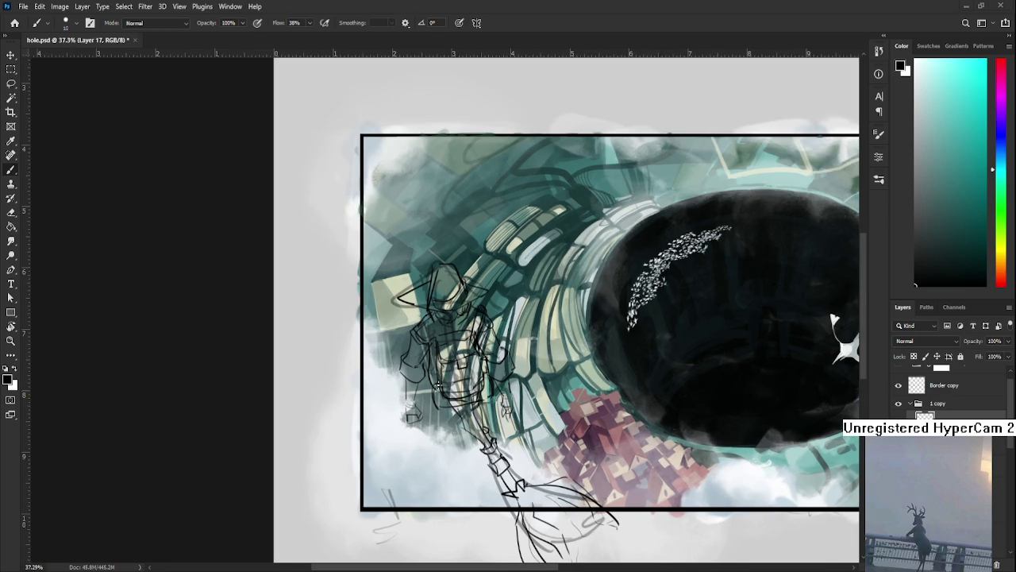
scroll(438, 384, "up", 1)
left_click_drag(426, 422, 420, 437)
key("e")
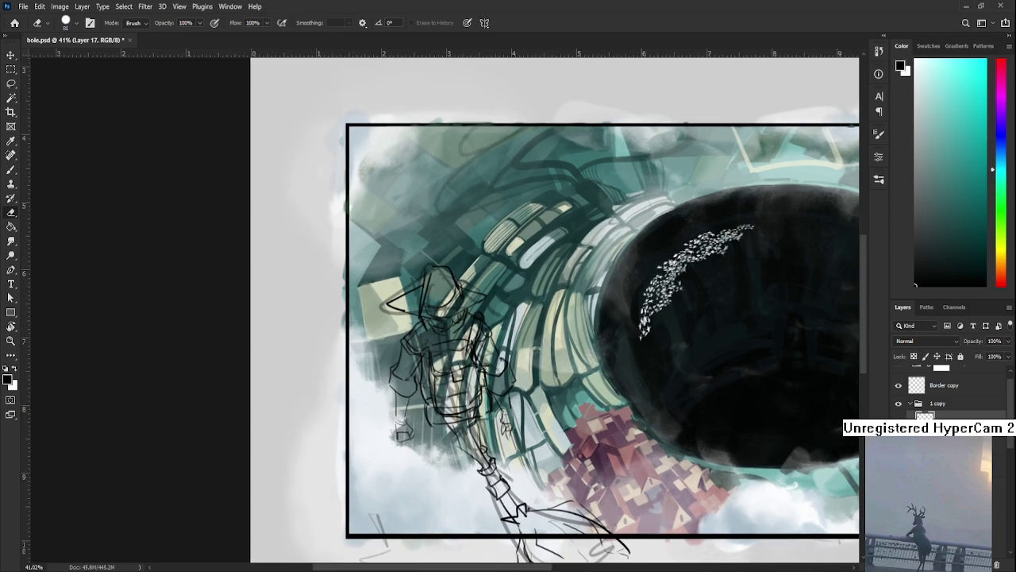
key("alt+bracketleft")
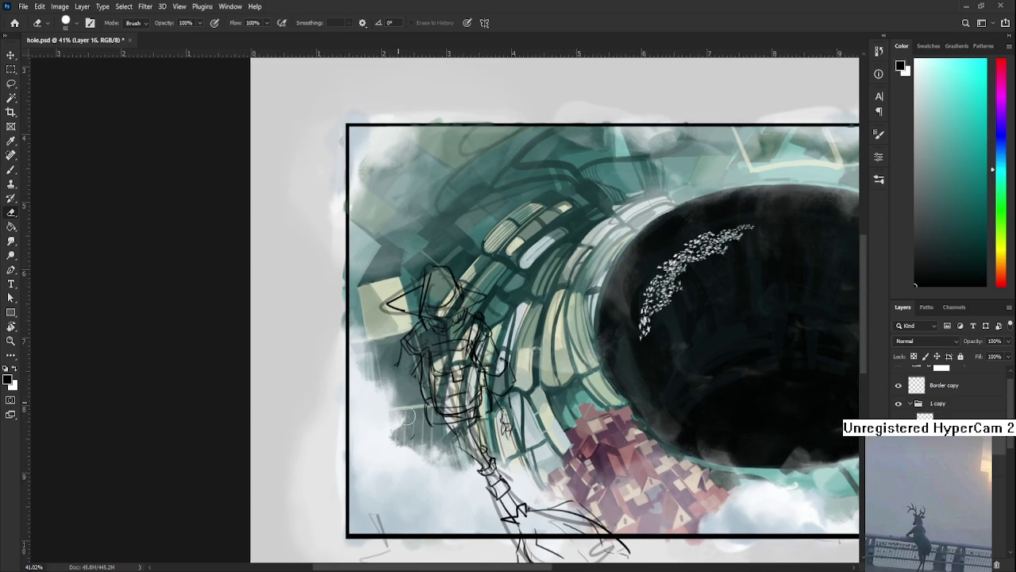
key("b")
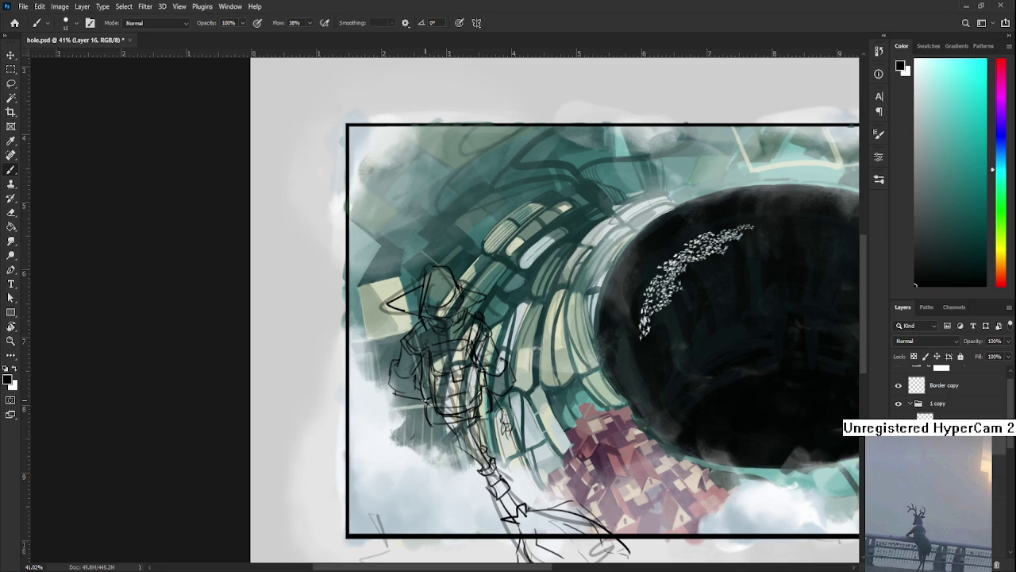
scroll(438, 439, "down", 2)
scroll(438, 439, "down", 2)
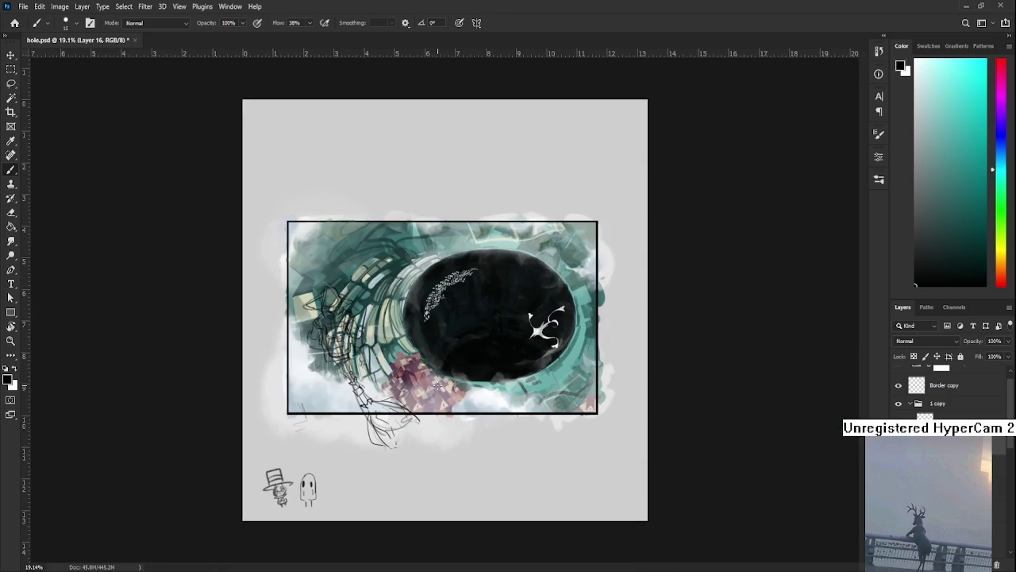
scroll(446, 319, "down", 1)
scroll(445, 318, "up", 2)
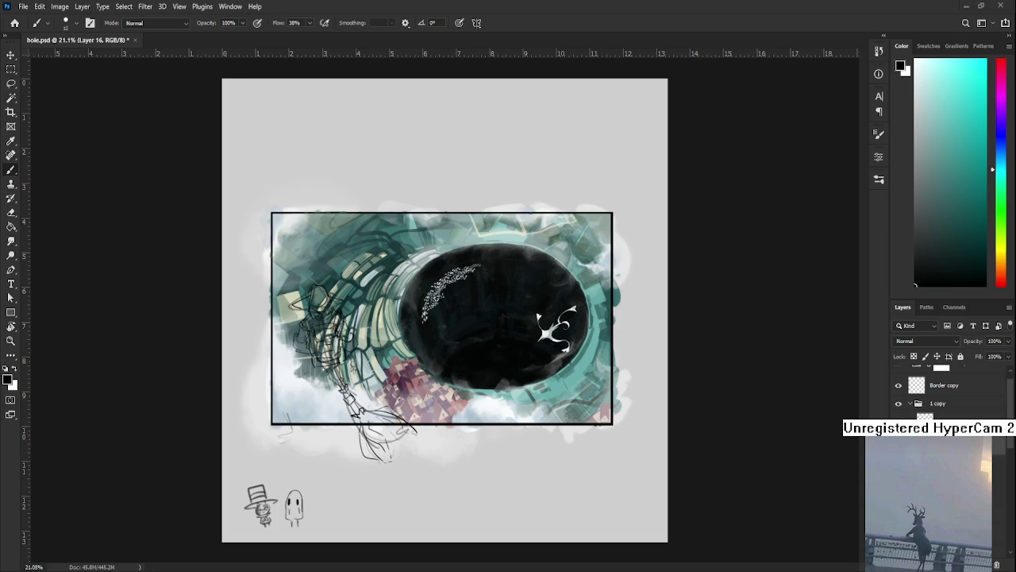
Step: Undo the faint stray sketch marks below the frame's lower-left edge
scroll(397, 445, "up", 3)
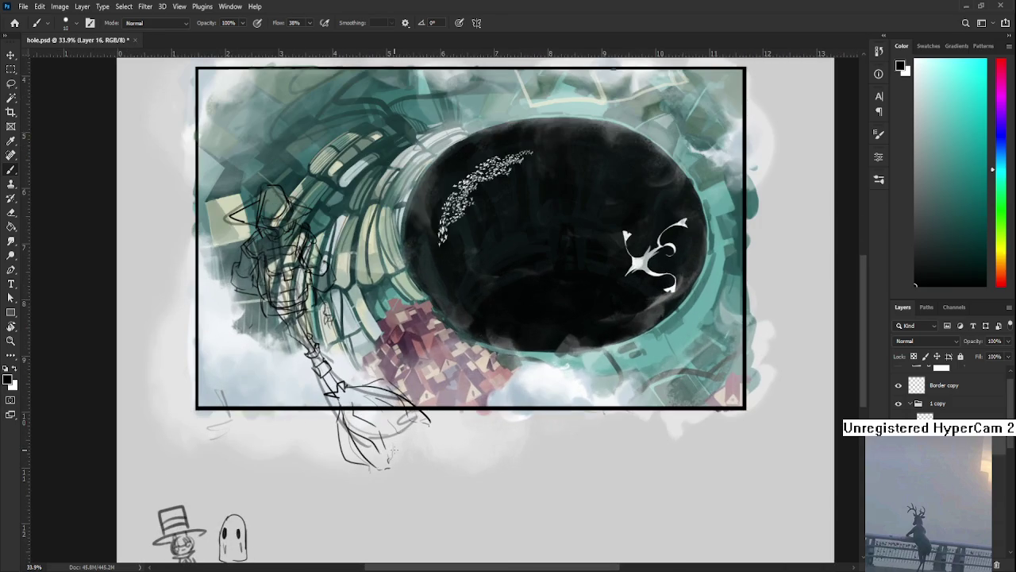
scroll(389, 449, "up", 2)
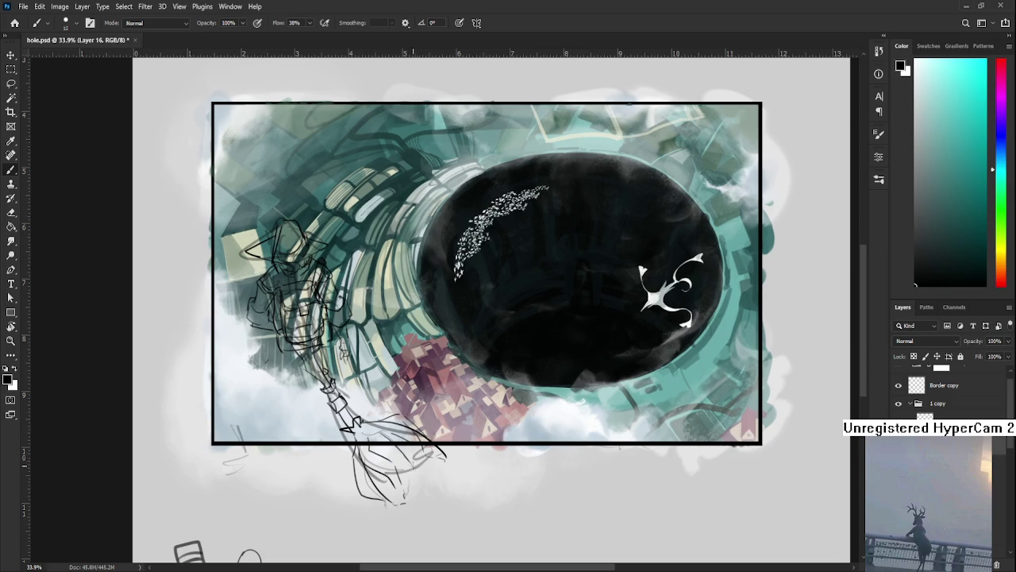
left_click_drag(401, 435, 492, 484)
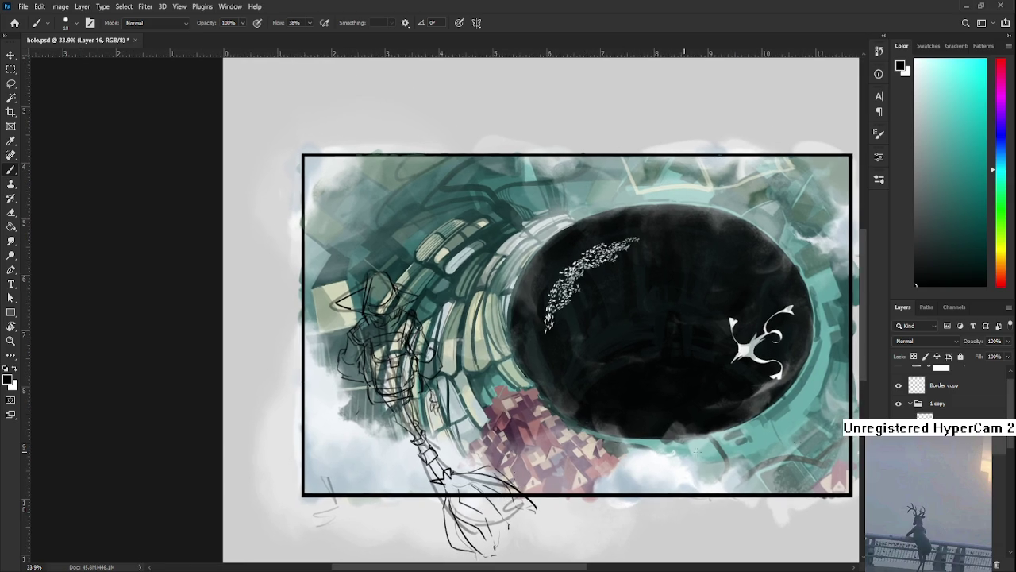
key("ctrl+z")
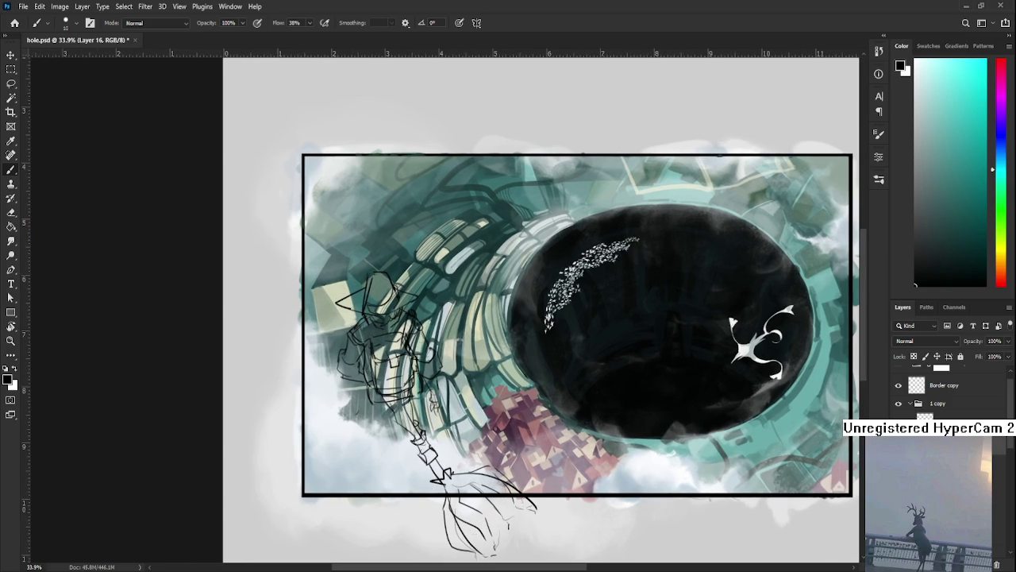
Step: Pan to the lower painting and put a transform box around the broom-rider sketch
scroll(357, 386, "down", 2)
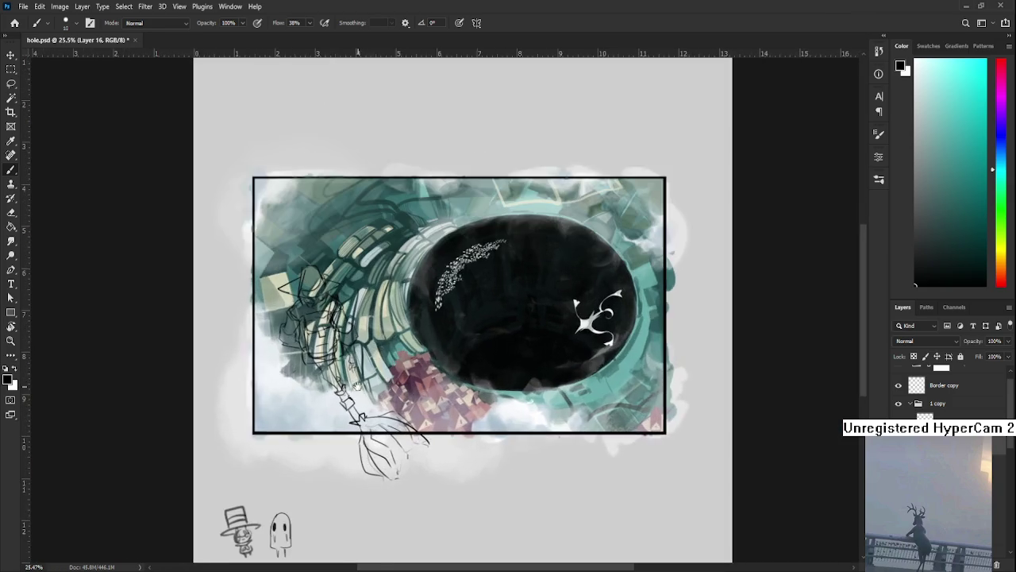
left_click_drag(358, 386, 478, 429)
scroll(485, 429, "up", 1)
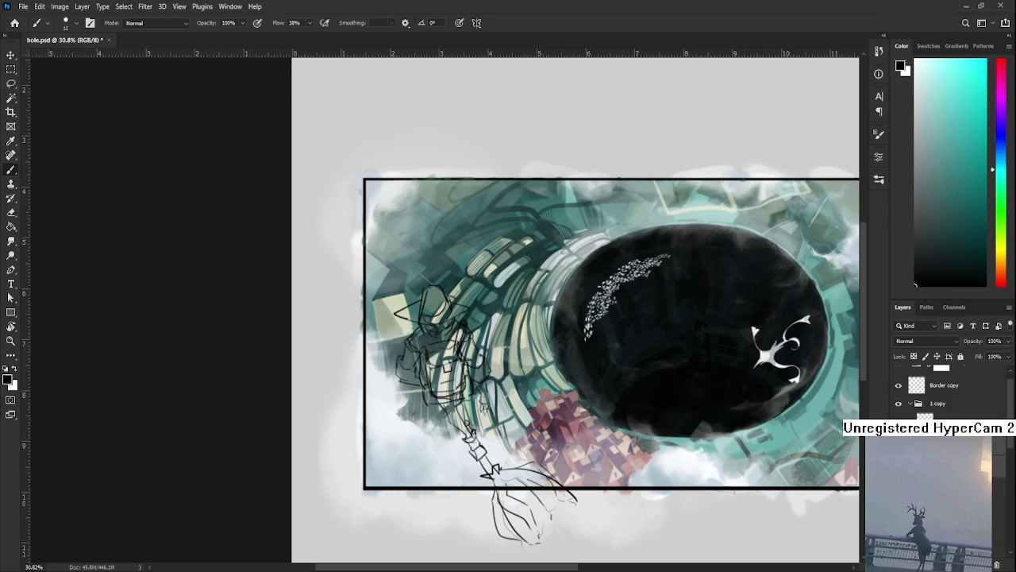
scroll(571, 468, "down", 1)
key("ctrl+t")
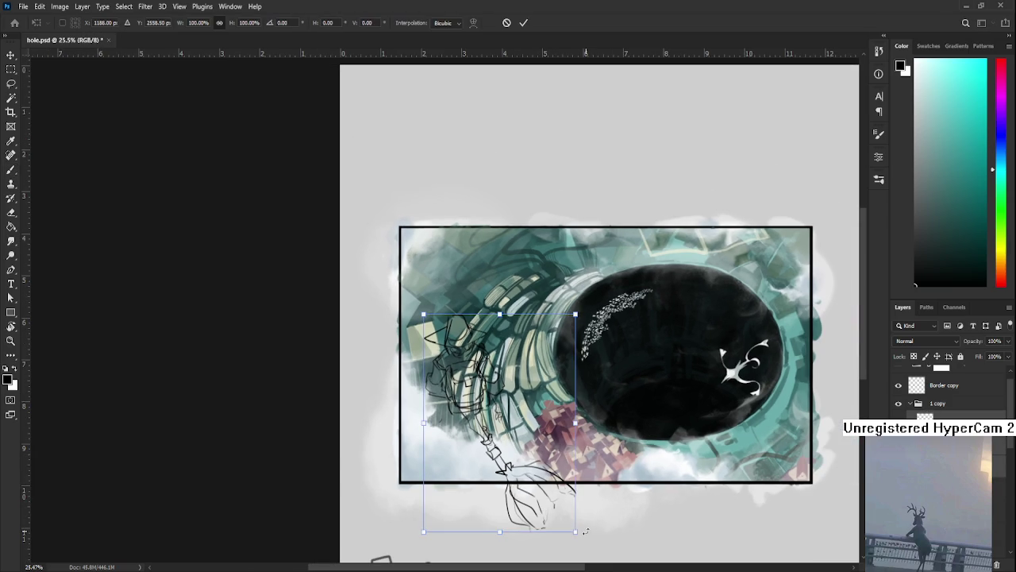
Step: Scale the broom-rider sketch to about 80% and tilt it roughly 2°
mouse_move(574, 531)
left_mouse_down()
mouse_move(544, 490)
mouse_move(524, 481)
left_mouse_up()
left_click_drag(543, 330, 567, 339)
key("Return")
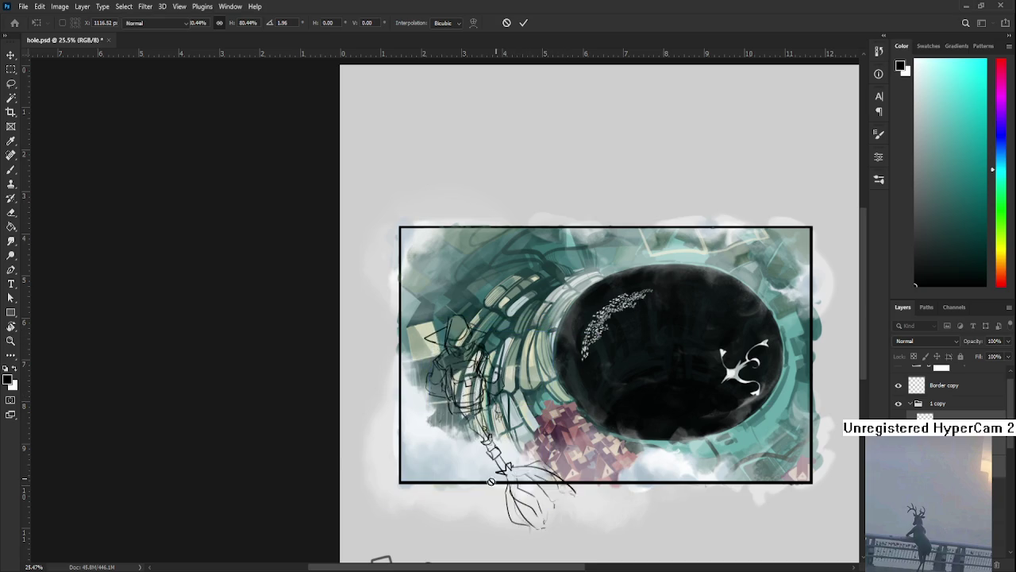
key("ctrl+t")
scroll(508, 401, "up", 2)
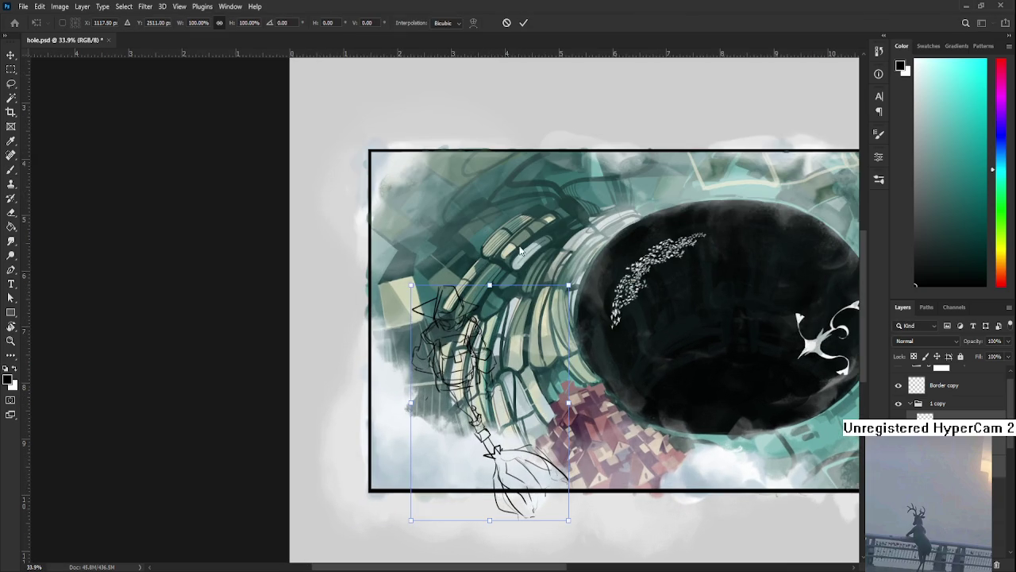
scroll(433, 397, "up", 2)
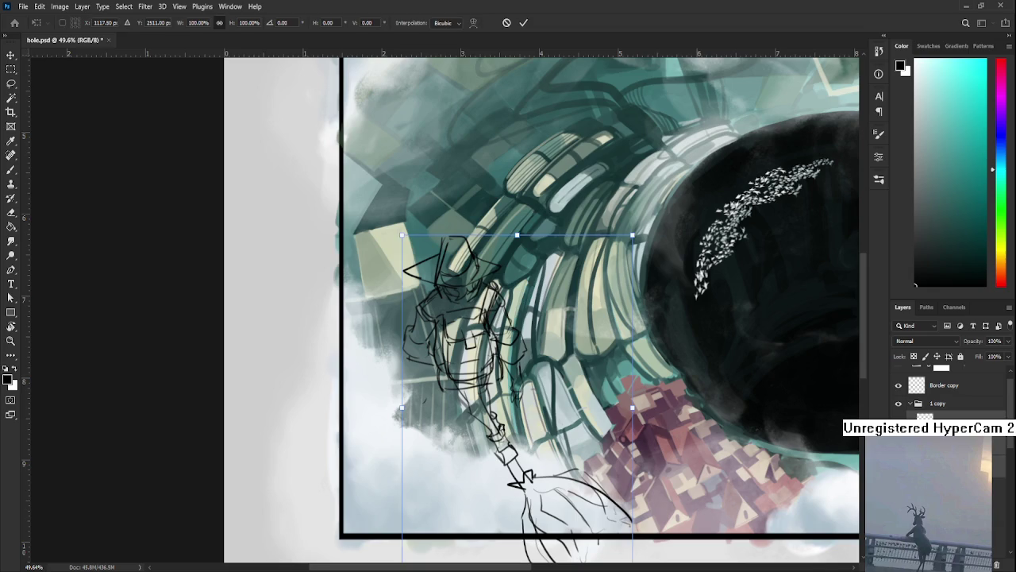
key("Return")
scroll(434, 397, "up", 1)
scroll(433, 399, "up", 1)
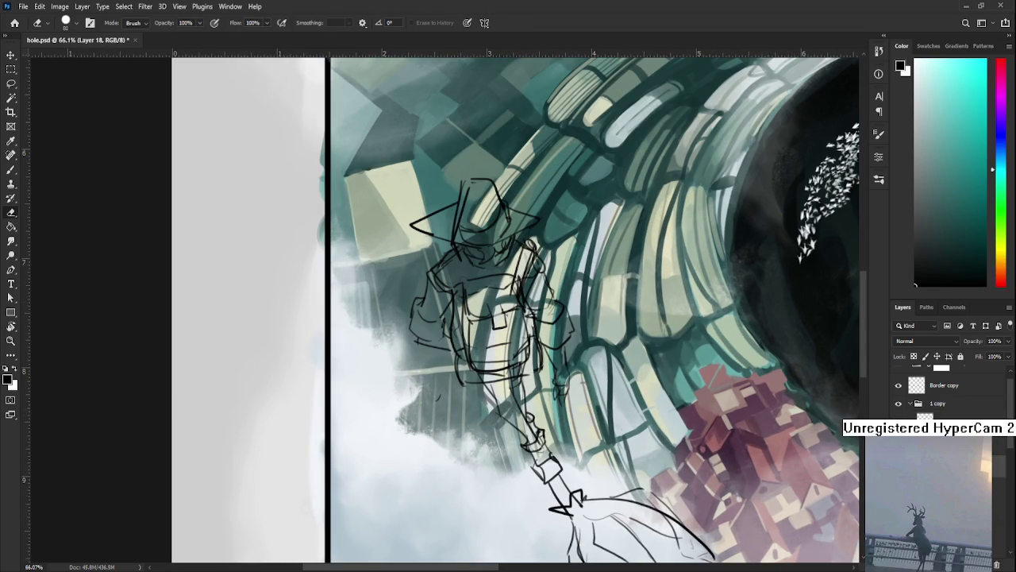
Step: Erase the lower foot and skirt lines, then undo to restore them
left_click_drag(555, 496, 699, 548)
key("ctrl+z")
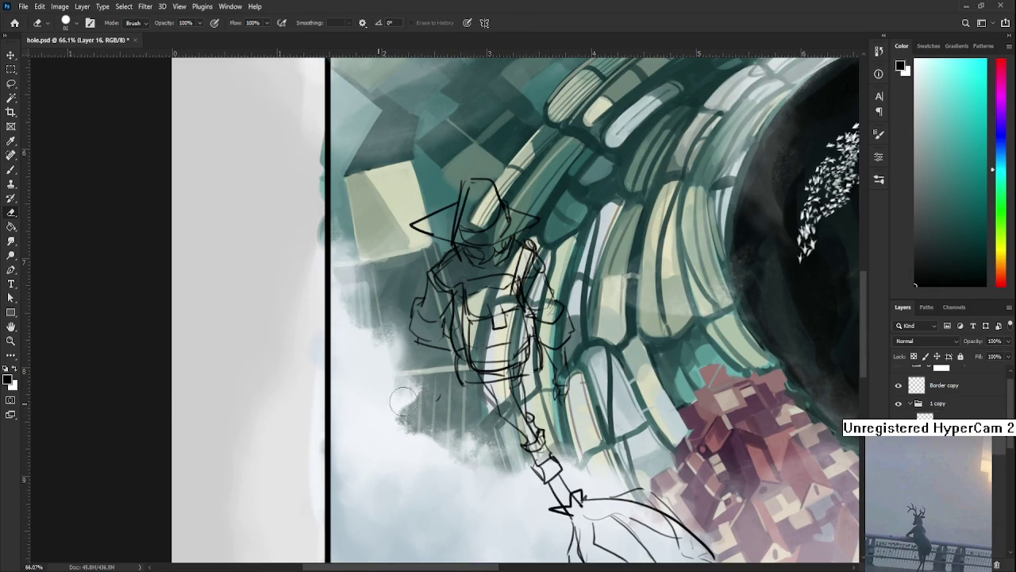
scroll(636, 464, "down", 2)
scroll(674, 477, "down", 1)
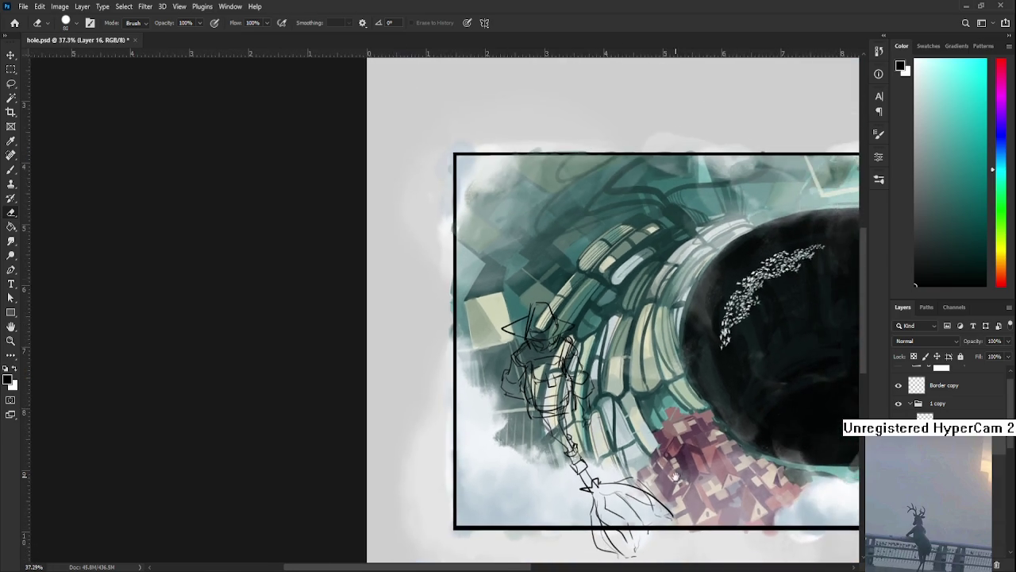
left_click_drag(674, 477, 664, 443)
Step: Select Layer 17 and start Free Transform on its sketch
left_click(937, 414)
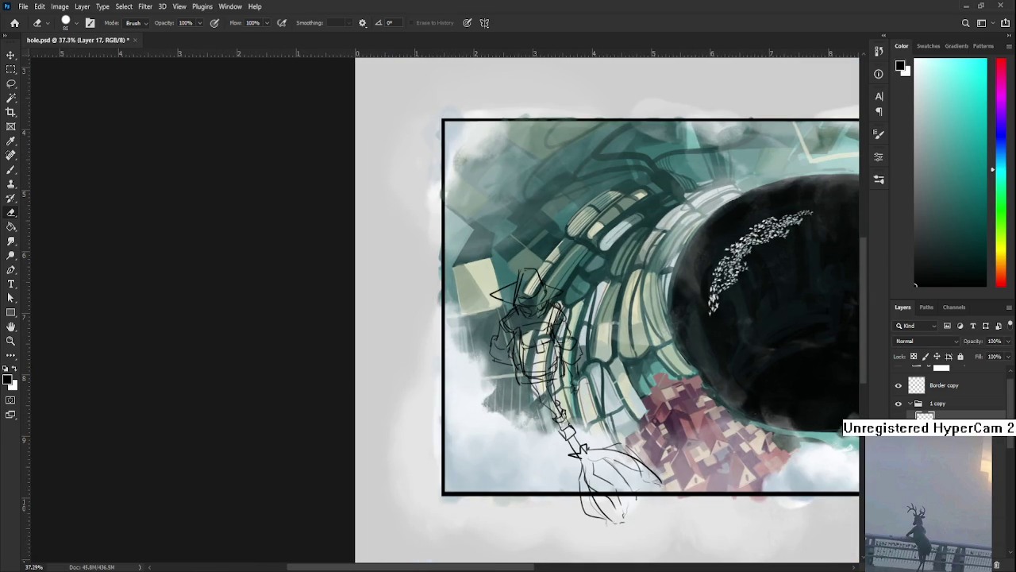
left_click(933, 417)
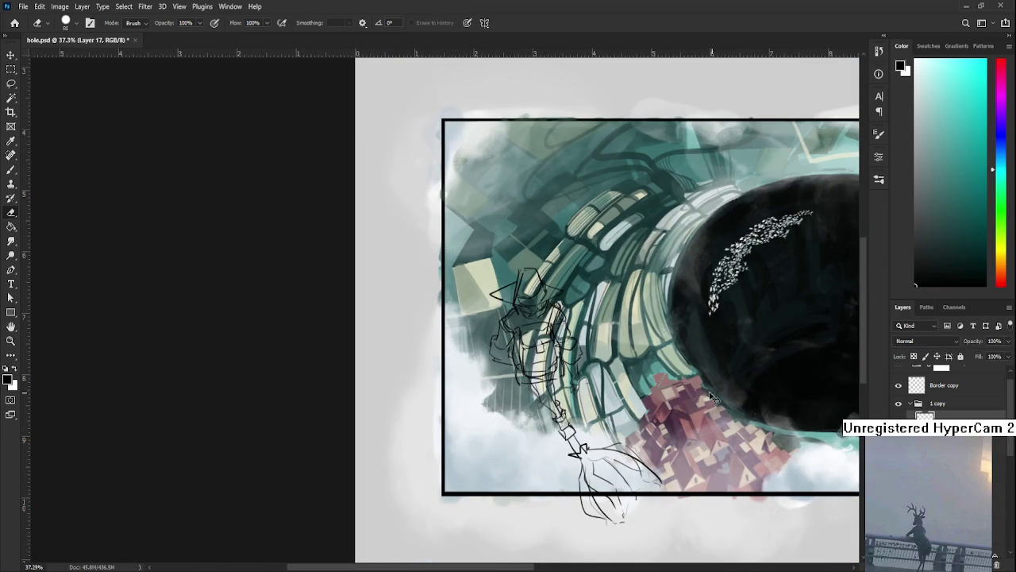
key("ctrl+t")
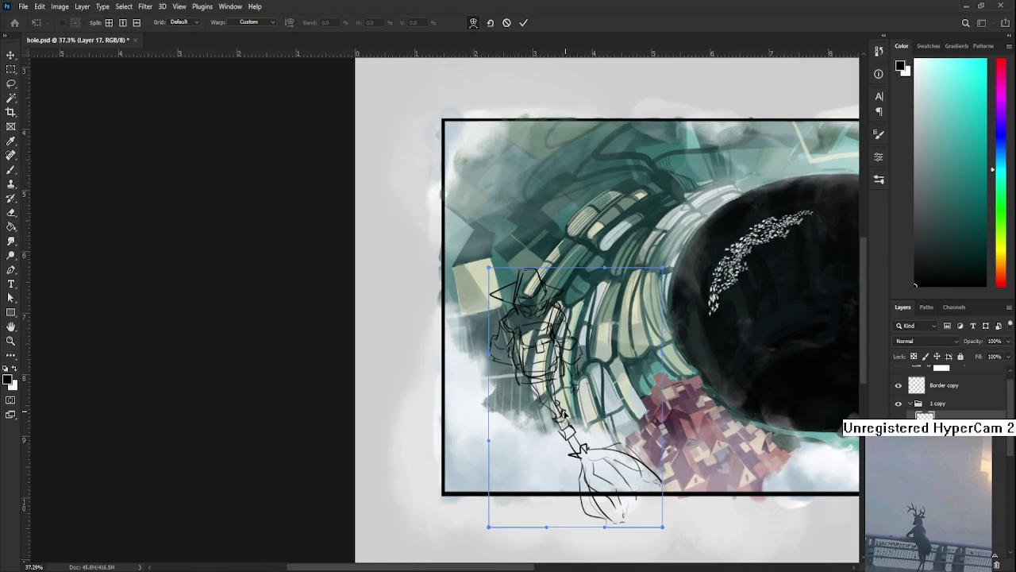
Step: Warp the sketch, reshaping the head and upper body and bending the upper-right edge inward
left_click_drag(568, 415, 562, 416)
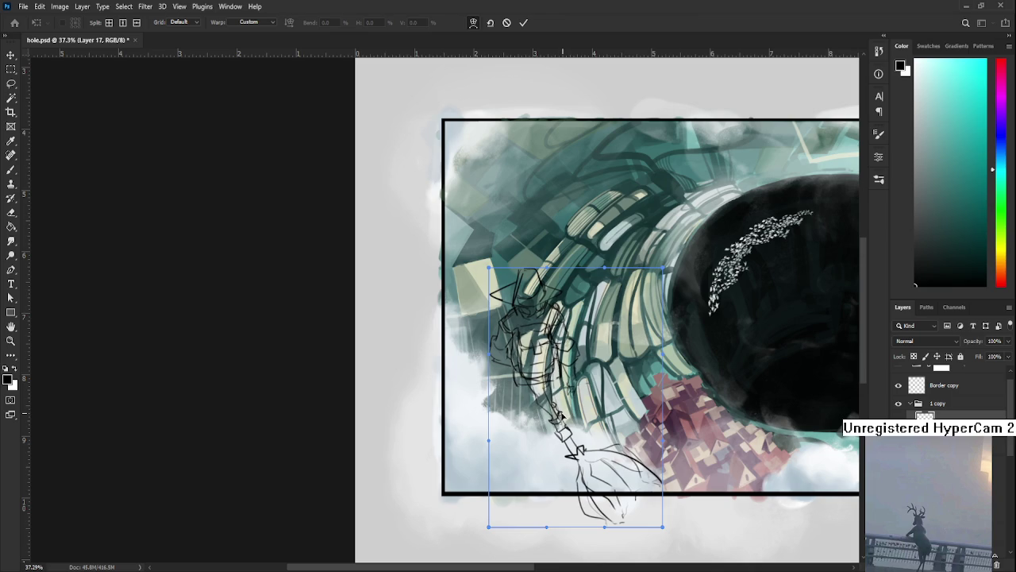
left_click_drag(550, 318, 575, 319)
left_click_drag(532, 417, 557, 414)
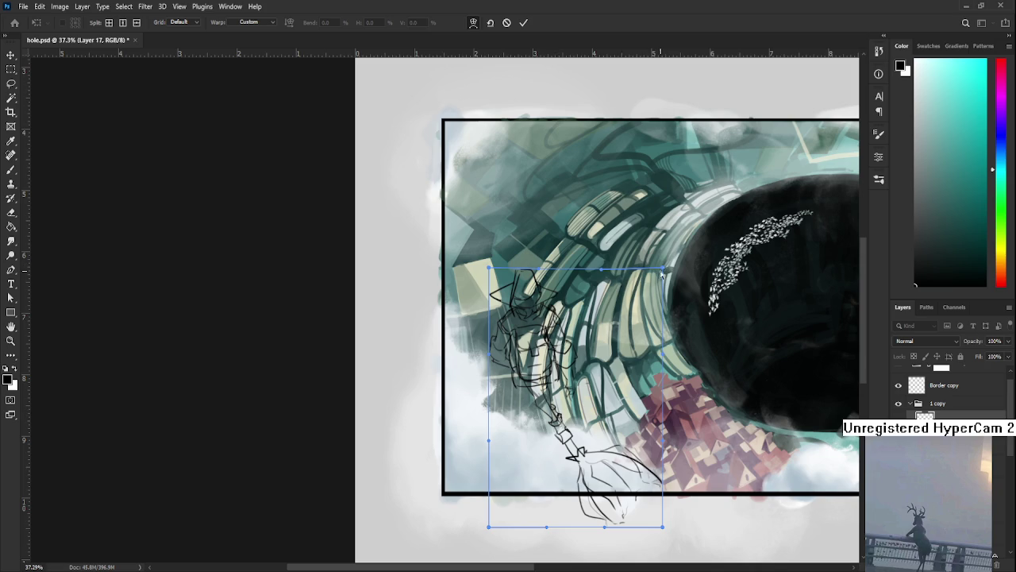
left_click_drag(664, 268, 641, 277)
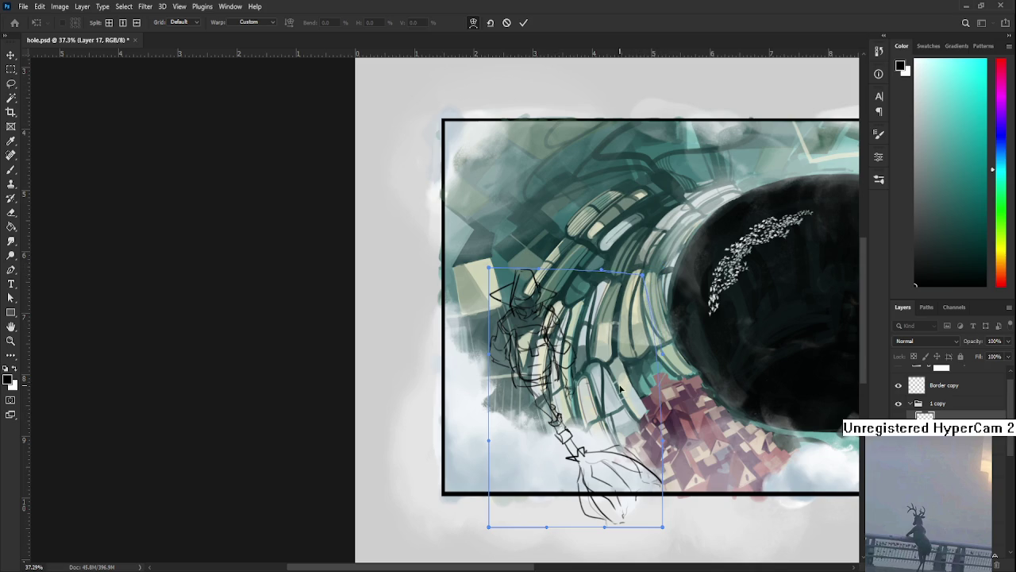
key("Return")
key("e")
scroll(588, 381, "up", 2)
Step: Lasso a small part of the figure's right side and shrink it to about 88%
scroll(576, 388, "up", 1)
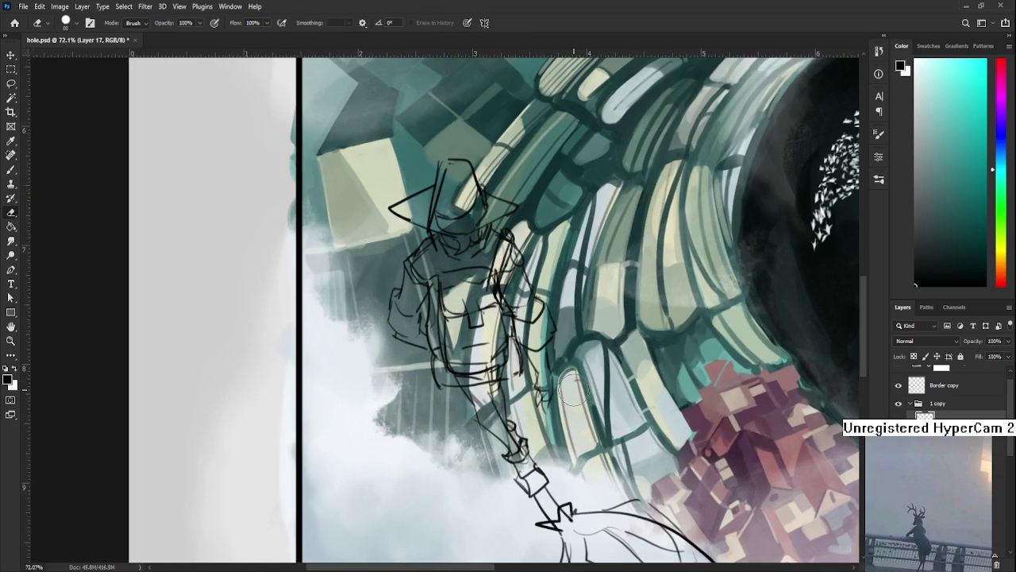
key("l")
scroll(508, 413, "up", 1)
mouse_move(480, 408)
left_mouse_down()
mouse_move(532, 536)
mouse_move(483, 421)
left_mouse_up()
key("ctrl+t")
left_click_drag(560, 537, 551, 514)
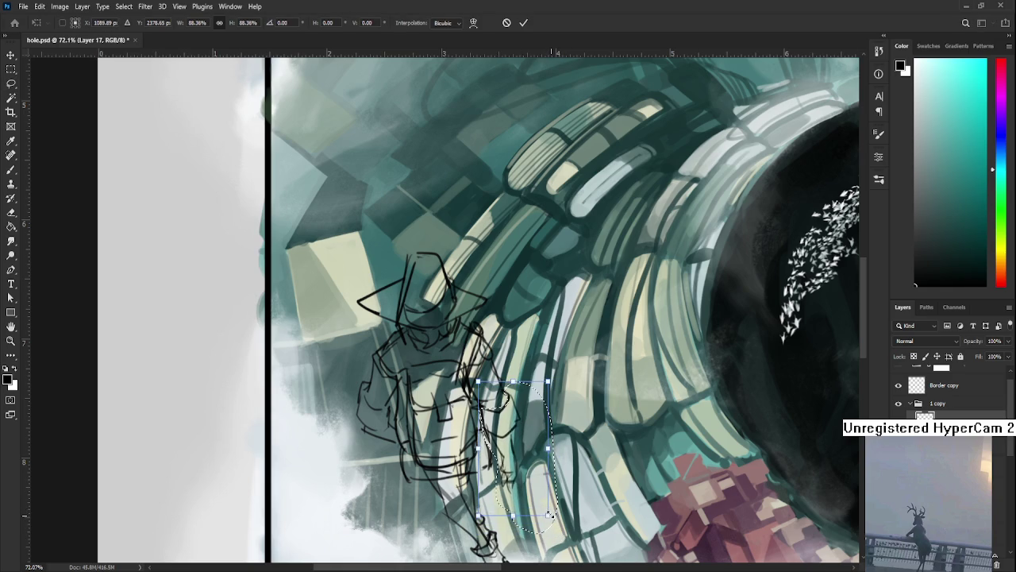
key("Return")
Step: Alternate between the eraser and brush, ending on a much smaller eraser
left_click_drag(473, 430, 513, 424)
key("e")
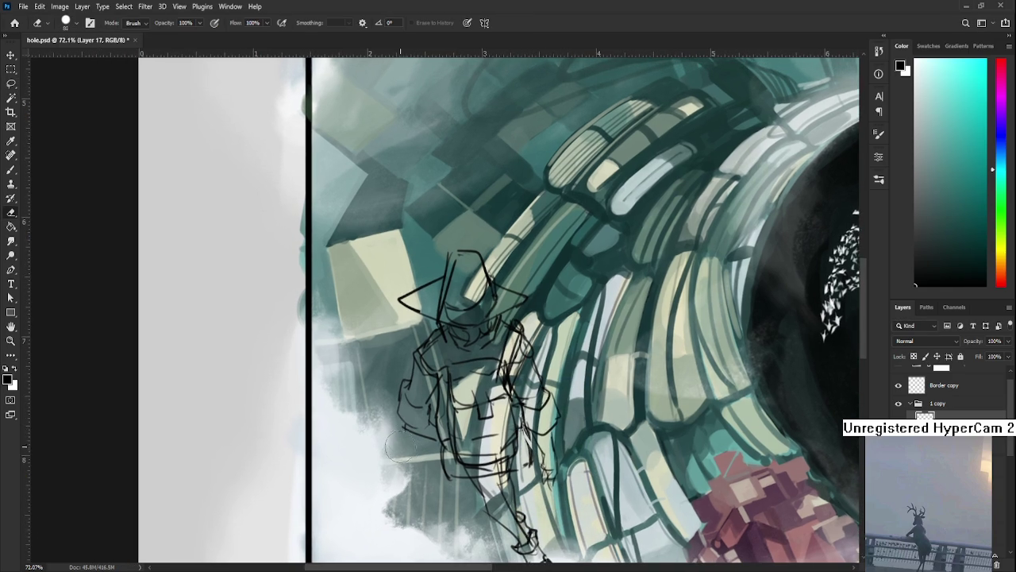
key("b")
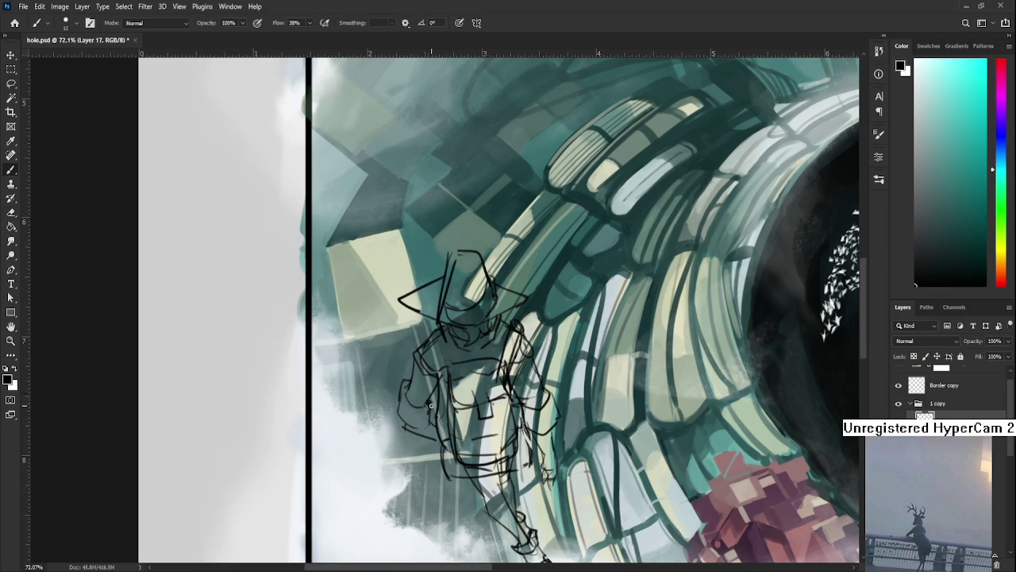
scroll(428, 408, "up", 2)
key("e")
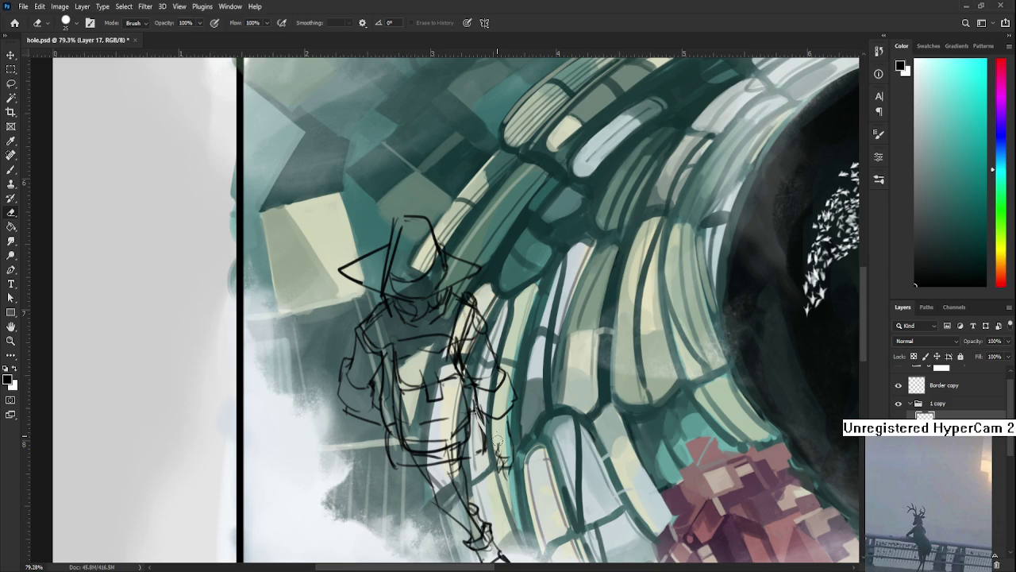
key("b")
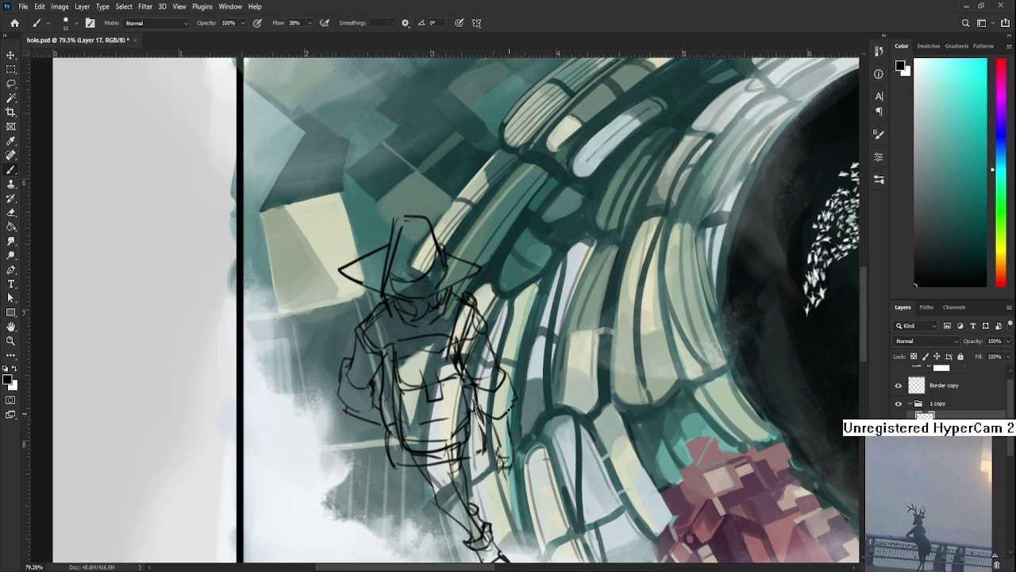
key("e")
key("bracketleft")
key("bracketleft")
key("bracketleft")
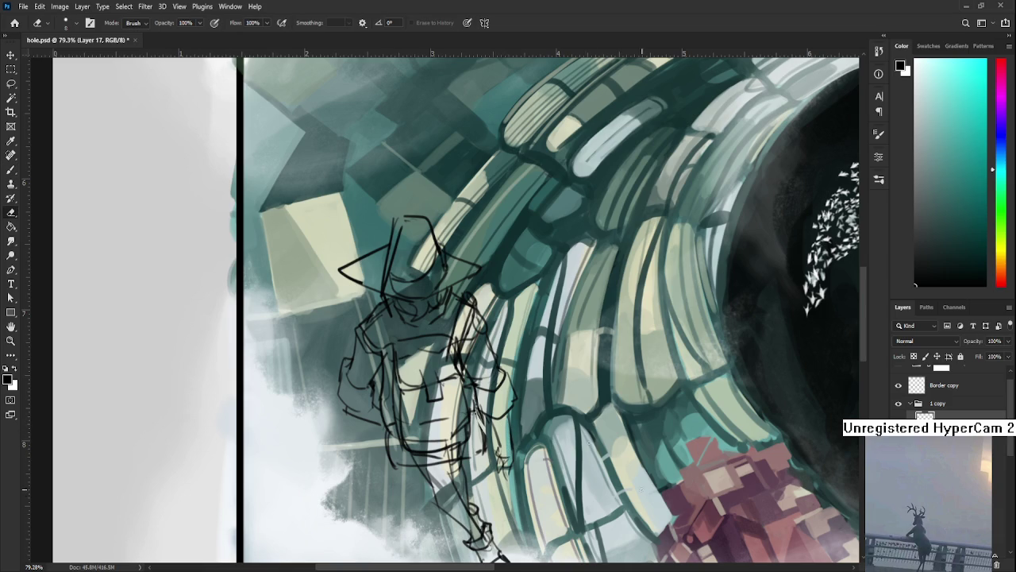
Step: Zoom out to the full frame and begin Free Transform on the figure sketch
scroll(506, 444, "down", 3)
scroll(520, 397, "down", 1)
scroll(550, 413, "down", 1)
key("ctrl+t")
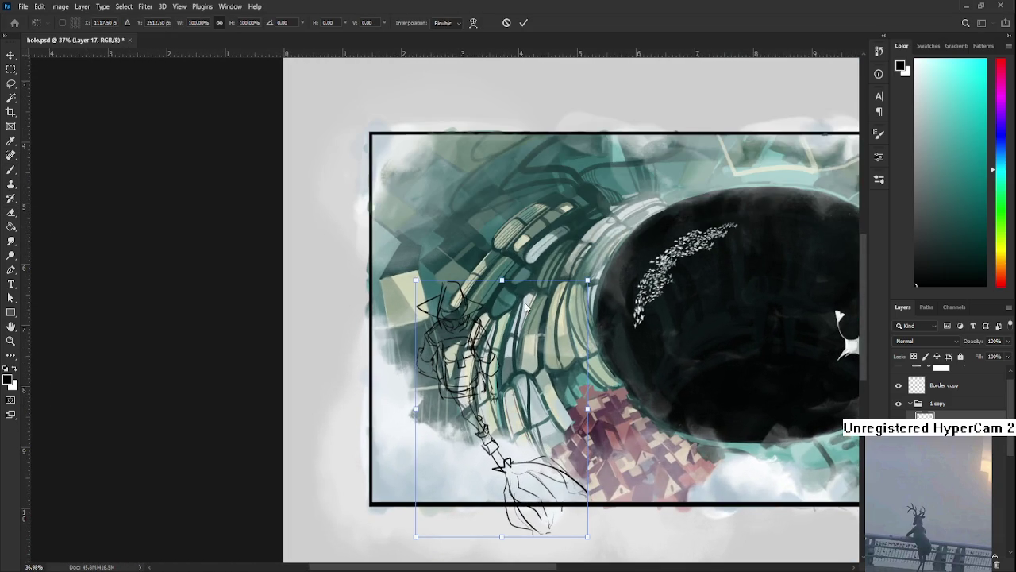
Step: Warp the sketch so its lower-right broom end bends down-left, and commit the warp
left_click(473, 22)
left_click_drag(584, 509, 560, 518)
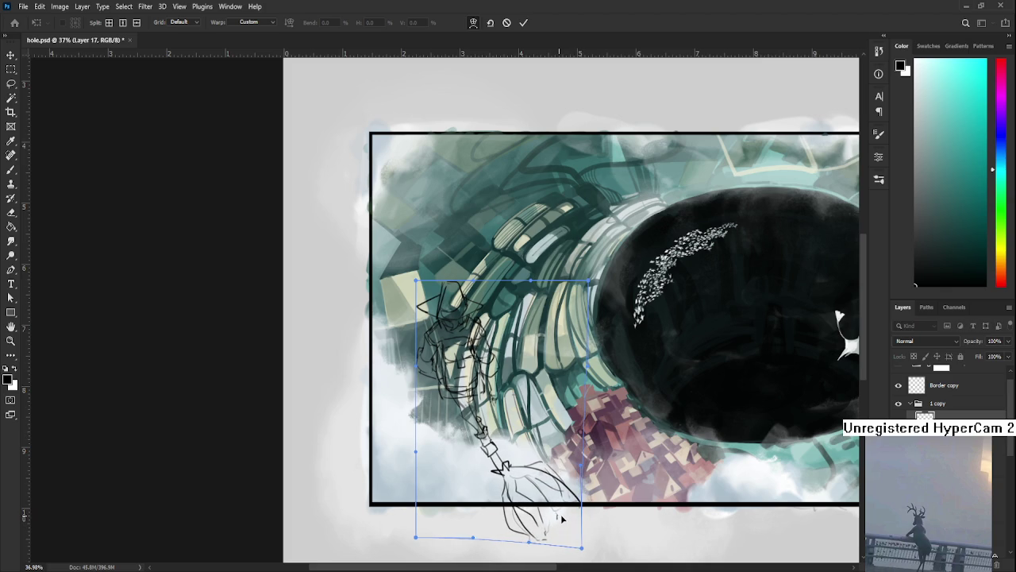
key("Return")
key("e")
scroll(546, 385, "down", 2)
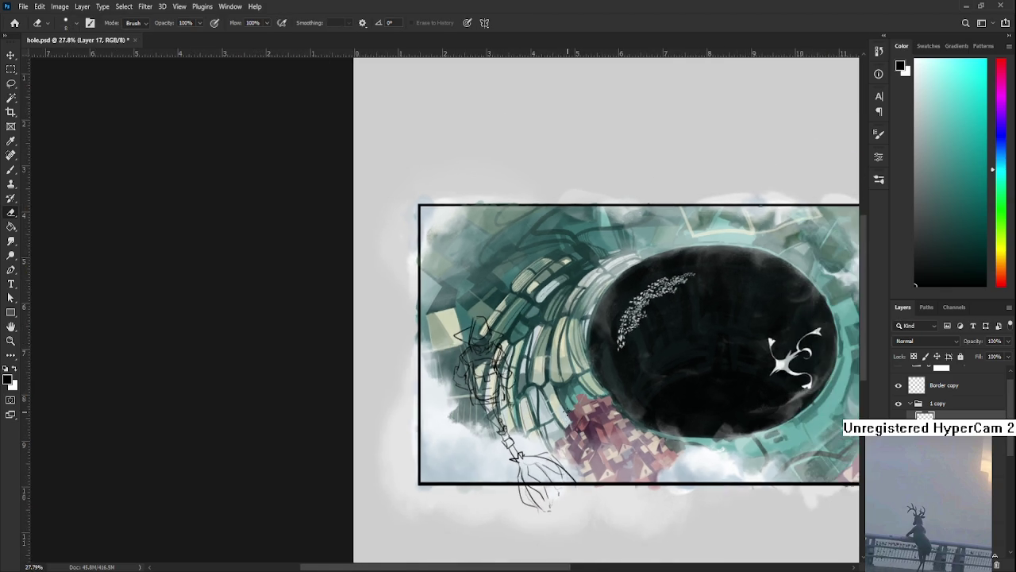
scroll(546, 385, "up", 1)
scroll(524, 365, "down", 2)
scroll(524, 365, "down", 1)
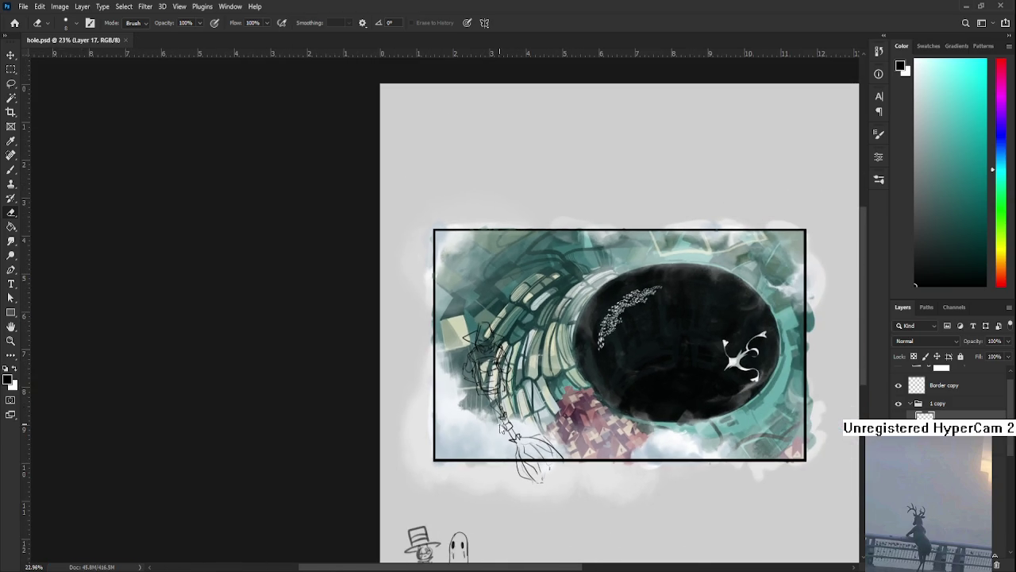
Step: Cancel an accidental text entry made on the canvas
key("t")
left_click(548, 520)
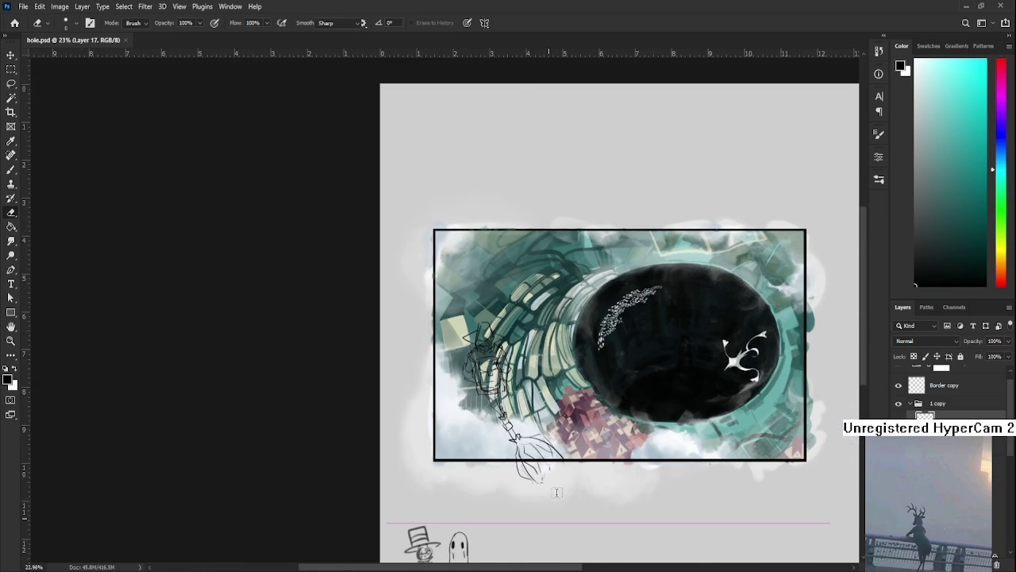
scroll(557, 493, "up", 1)
key("Escape")
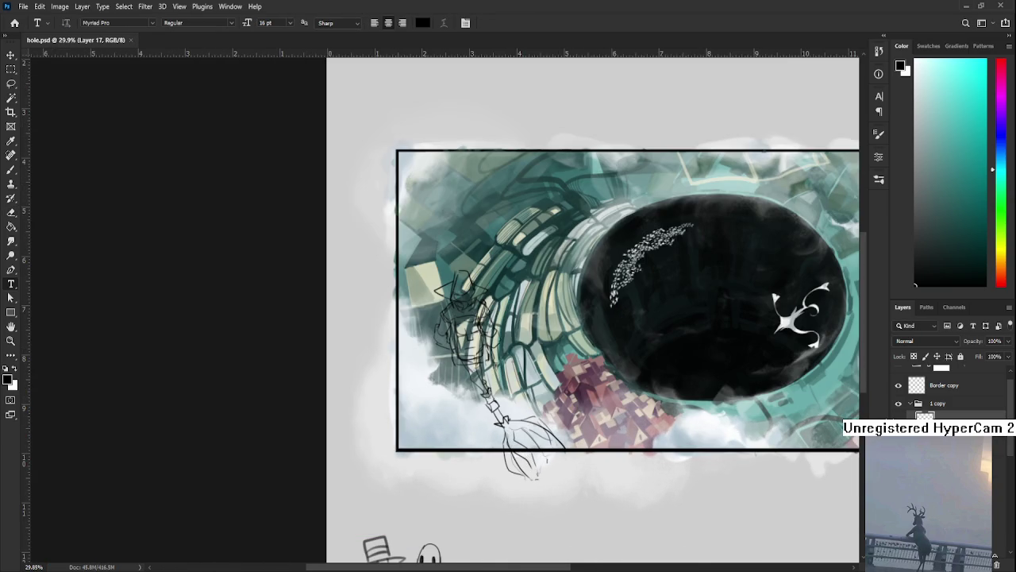
Step: Tilt the broom-rider sketch about 1.5° clockwise and nudge it slightly up
key("ctrl+t")
mouse_move(621, 490)
left_mouse_down()
mouse_move(613, 498)
mouse_move(627, 499)
left_mouse_up()
left_click_drag(520, 423, 513, 423)
left_click_drag(592, 474, 590, 476)
left_click_drag(548, 450, 550, 444)
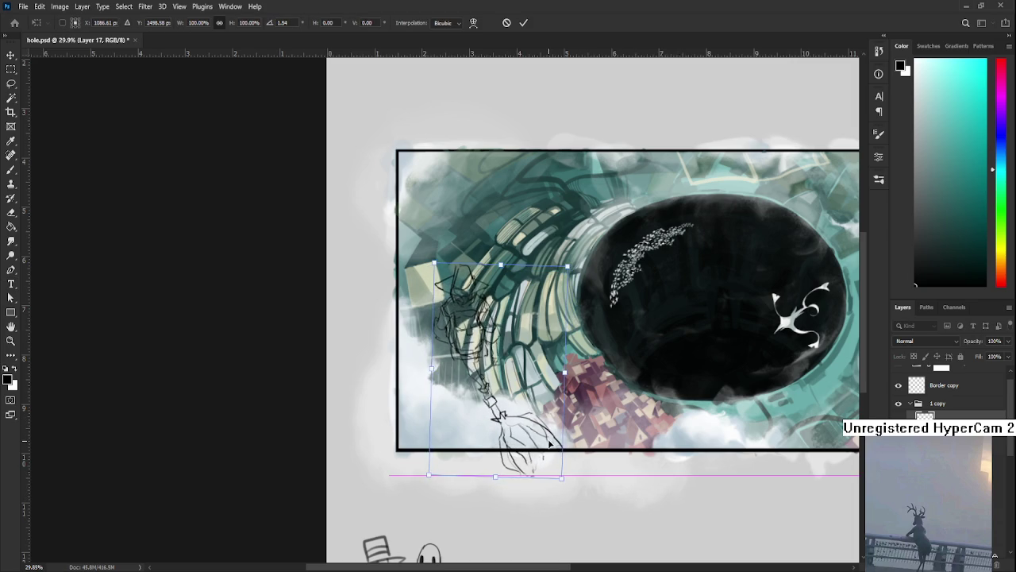
scroll(550, 443, "down", 2)
scroll(467, 423, "down", 2)
scroll(461, 397, "up", 2)
scroll(453, 357, "up", 3)
Step: Bring the figure into view with the brush active and make Layer 18 the active layer
key("b")
mouse_move(443, 328)
left_mouse_down()
mouse_move(620, 314)
mouse_move(635, 325)
left_mouse_up()
key("alt+bracketleft")
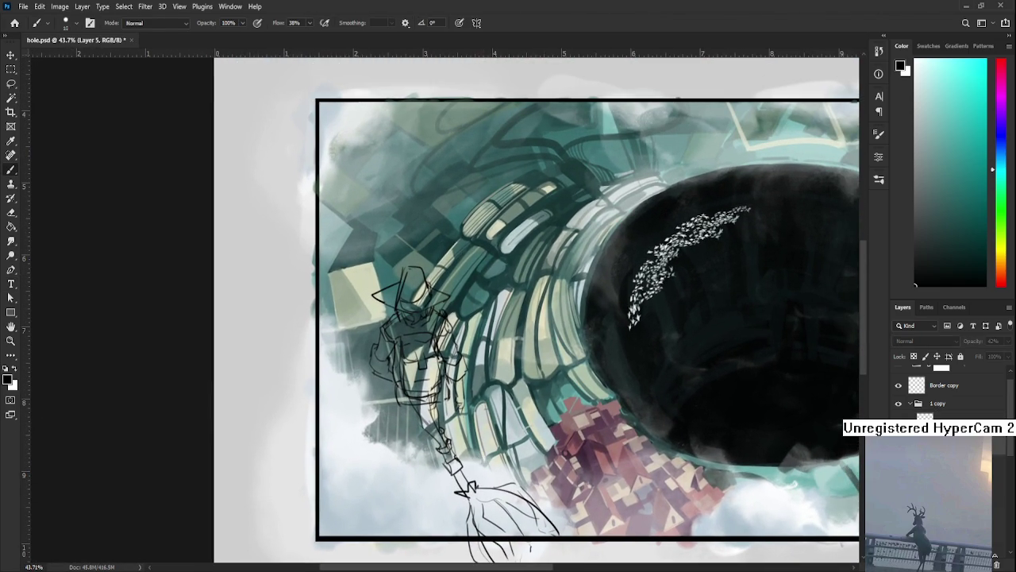
key("alt+bracketright")
Step: Lasso the hatted figure and broom, subtracting excess areas near the skirt and hand
key("l")
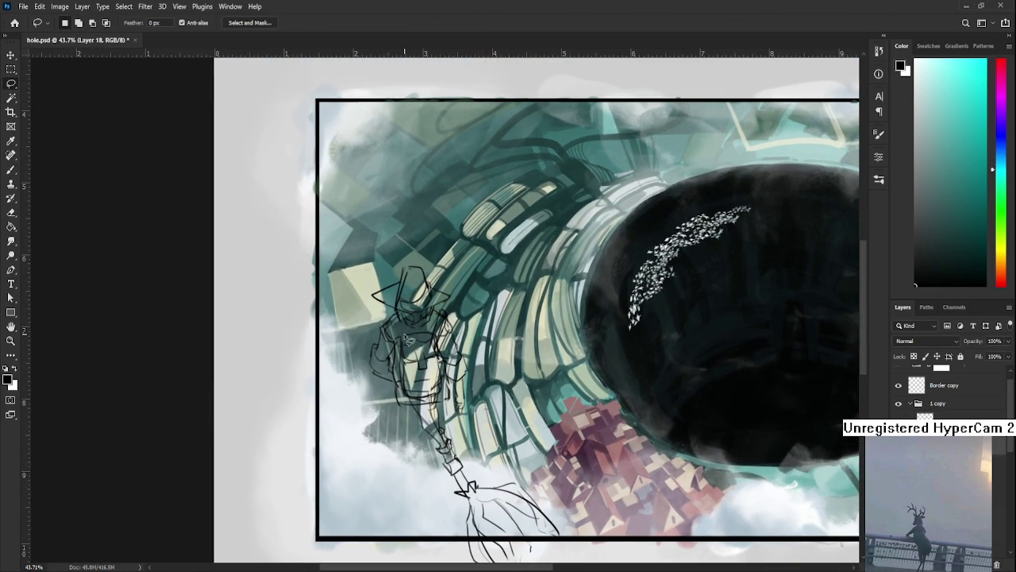
mouse_move(383, 388)
left_mouse_down()
mouse_move(373, 300)
mouse_move(413, 267)
mouse_move(457, 300)
mouse_move(443, 311)
mouse_move(470, 380)
mouse_move(465, 414)
mouse_move(451, 399)
mouse_move(448, 433)
mouse_move(478, 484)
mouse_move(544, 504)
mouse_move(570, 548)
mouse_move(487, 566)
mouse_move(397, 389)
mouse_move(413, 270)
mouse_move(429, 239)
mouse_move(451, 317)
mouse_move(413, 411)
left_mouse_up()
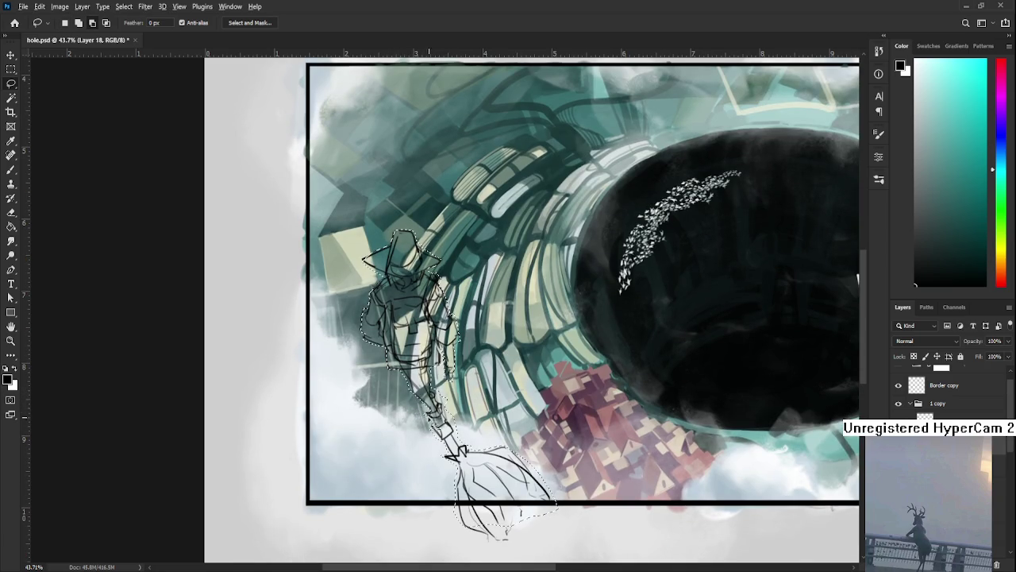
scroll(427, 413, "down", 2)
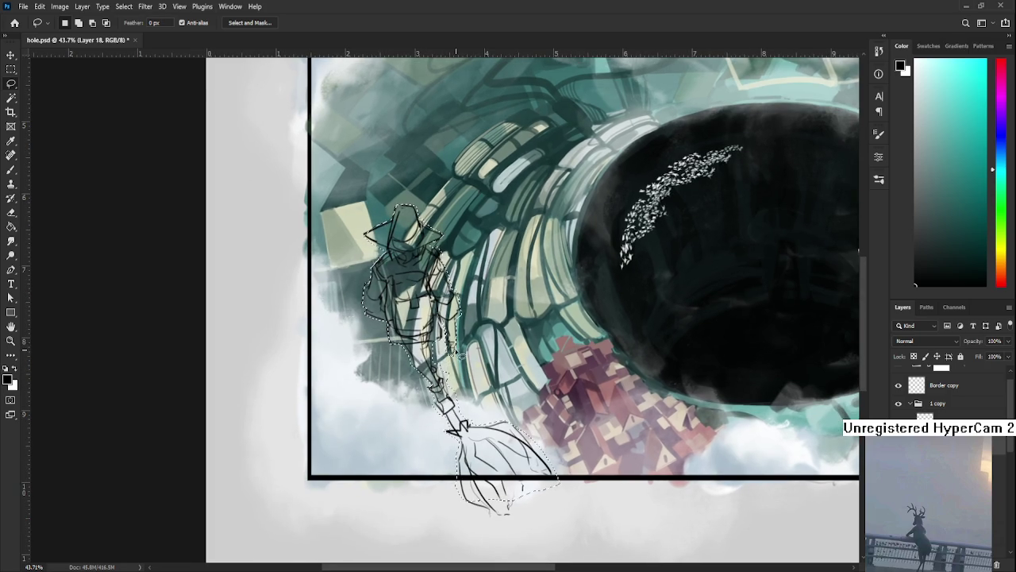
key("alt")
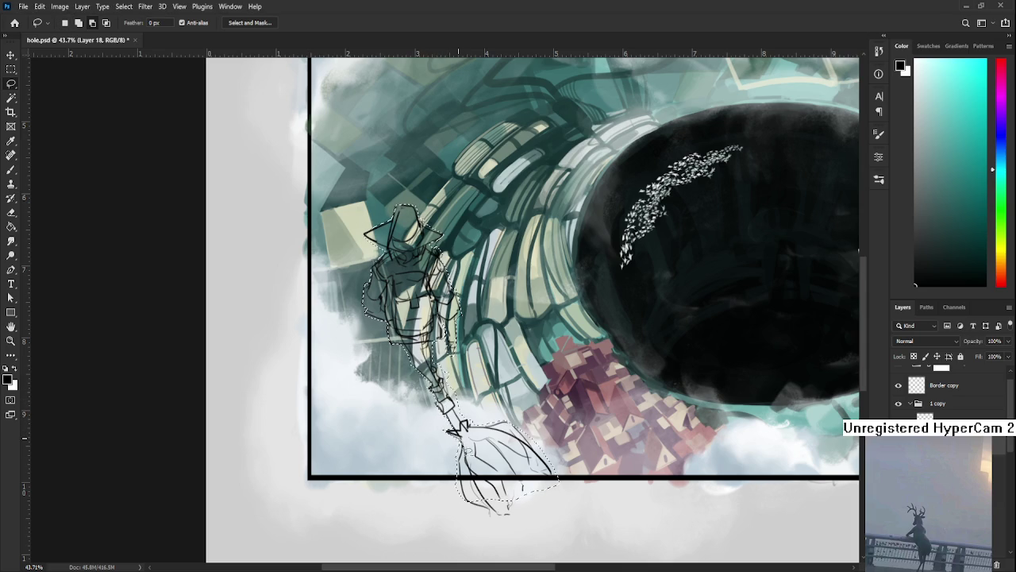
left_click_drag(458, 469, 488, 496)
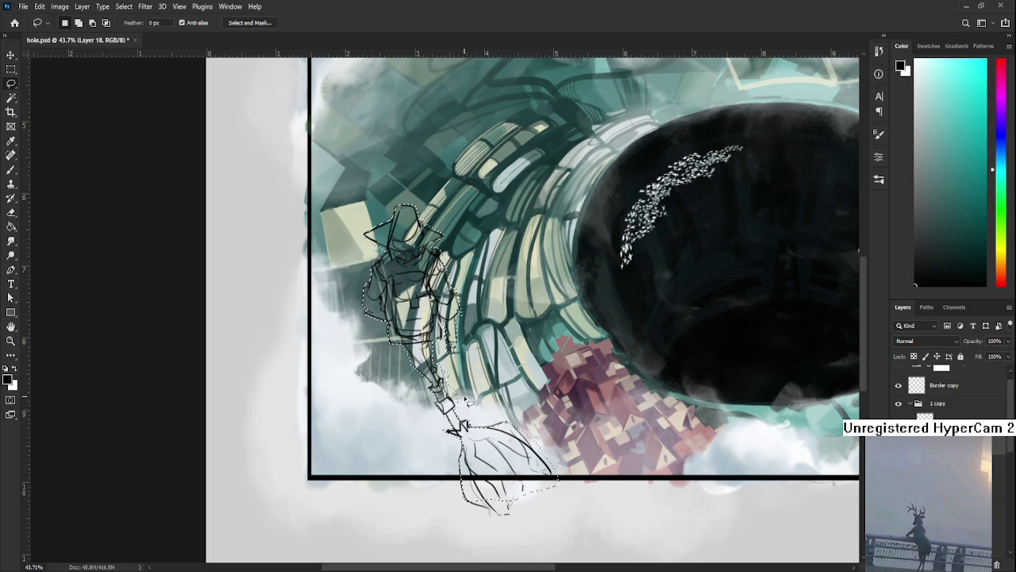
left_click_drag(400, 350, 405, 392)
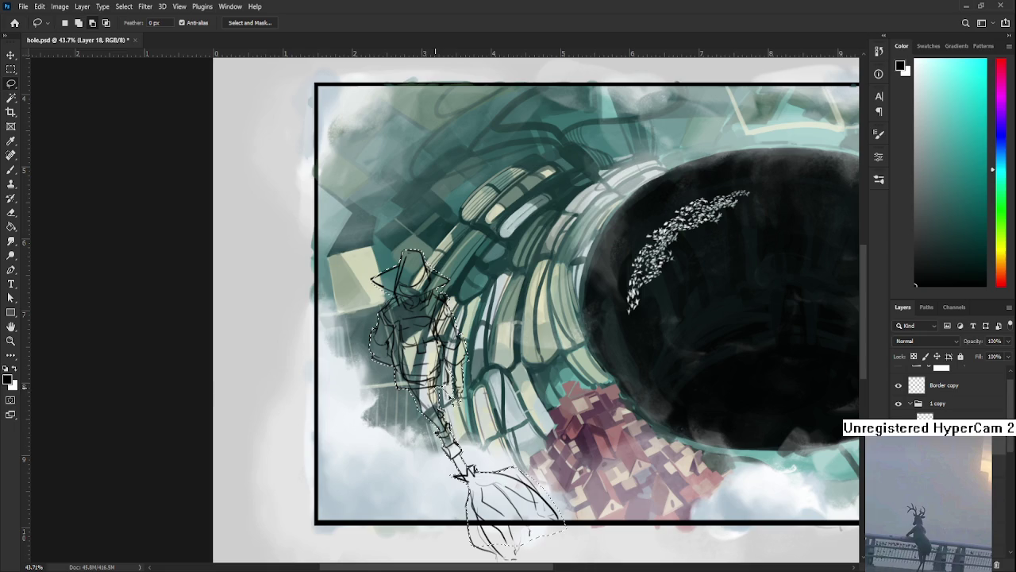
mouse_move(450, 394)
left_mouse_down()
mouse_move(460, 394)
mouse_move(449, 375)
left_mouse_up()
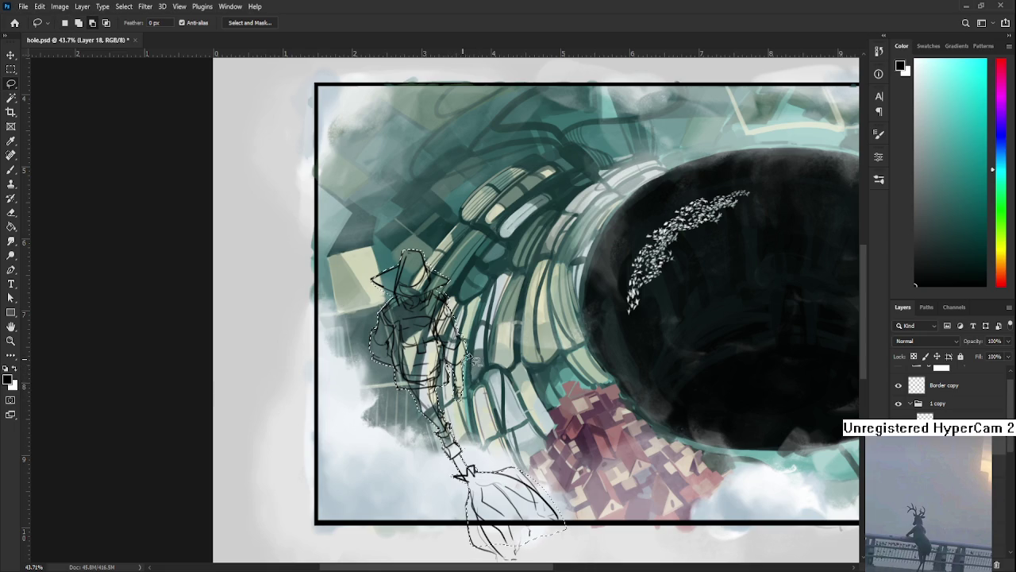
Step: Trim the figure selection around the hat and along the lower broom edge
left_click_drag(471, 372, 456, 429)
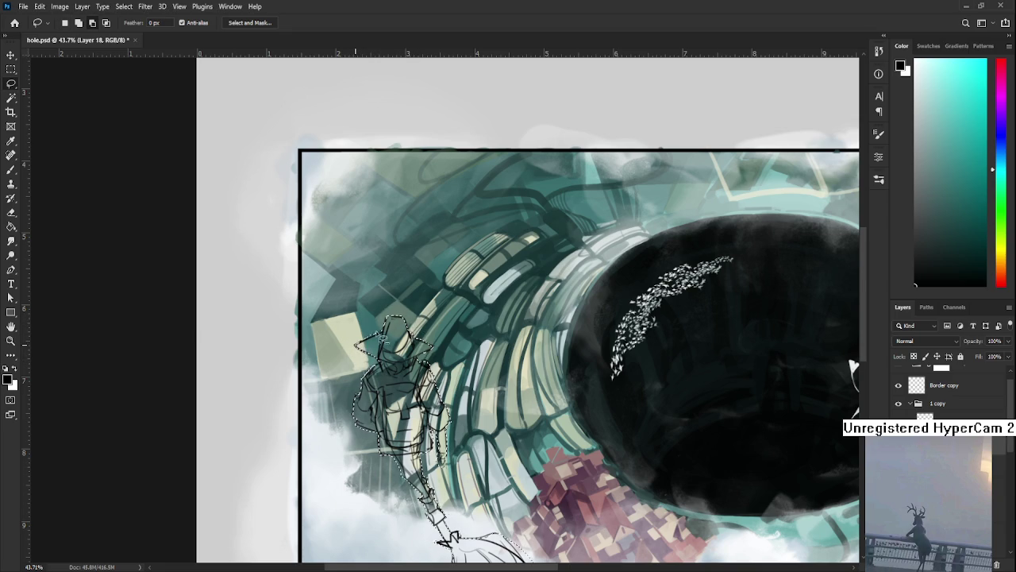
left_click_drag(386, 332, 381, 349)
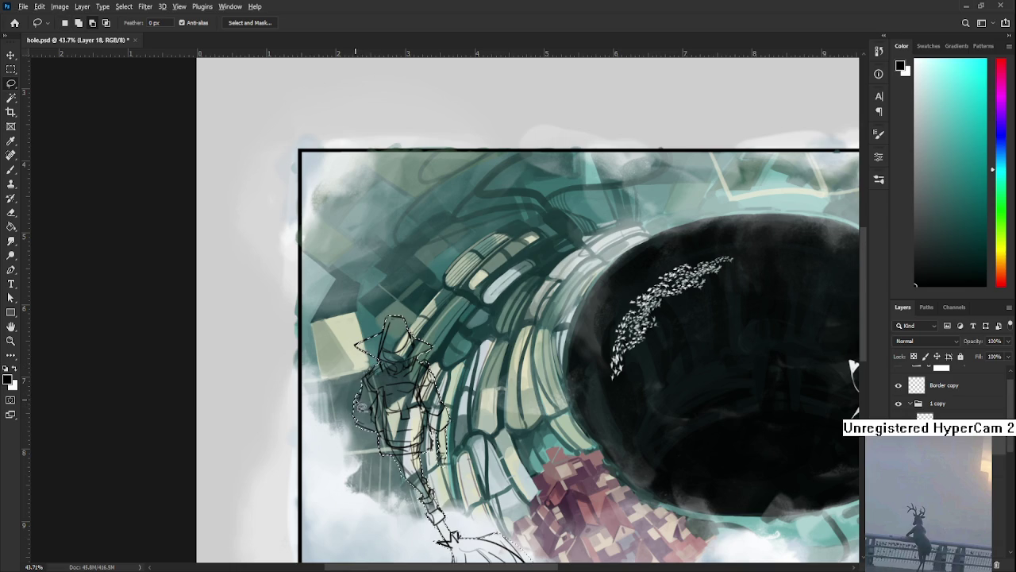
left_click_drag(380, 451, 350, 449)
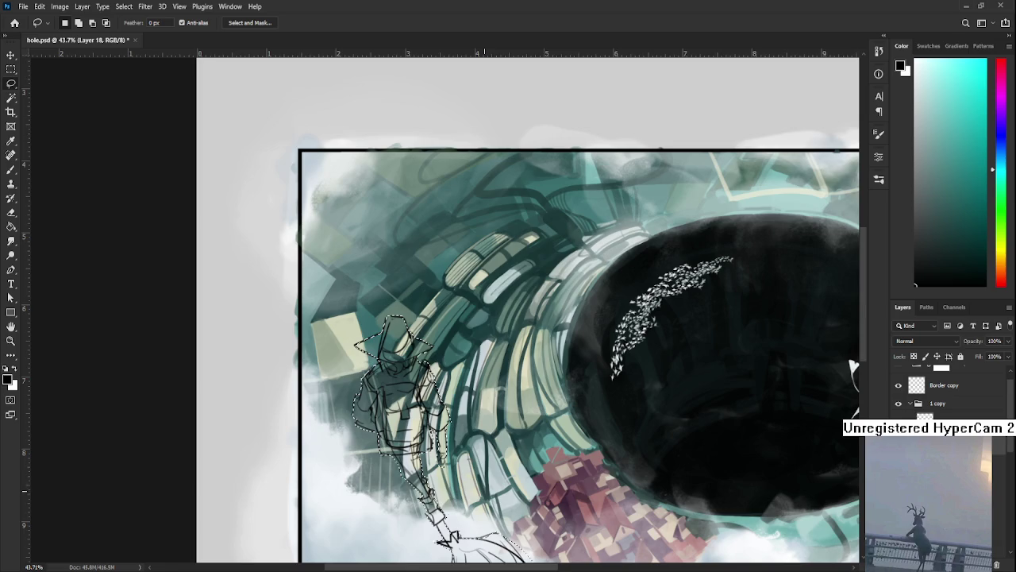
scroll(555, 317, "down", 2)
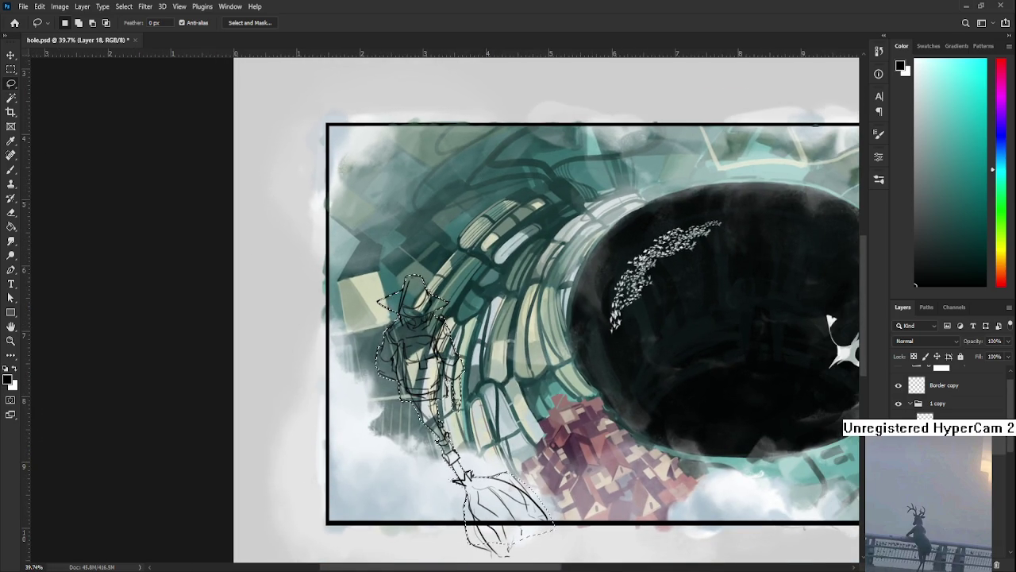
key("ctrl+d")
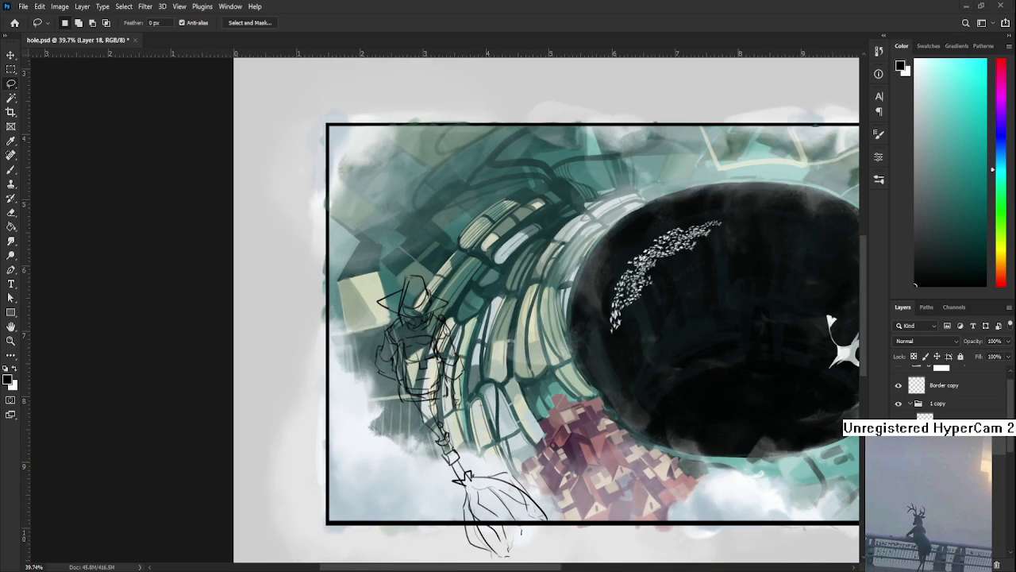
Step: Fill the figure selection with mid grey on Layer 18 and deselect
left_click_drag(409, 276, 403, 280)
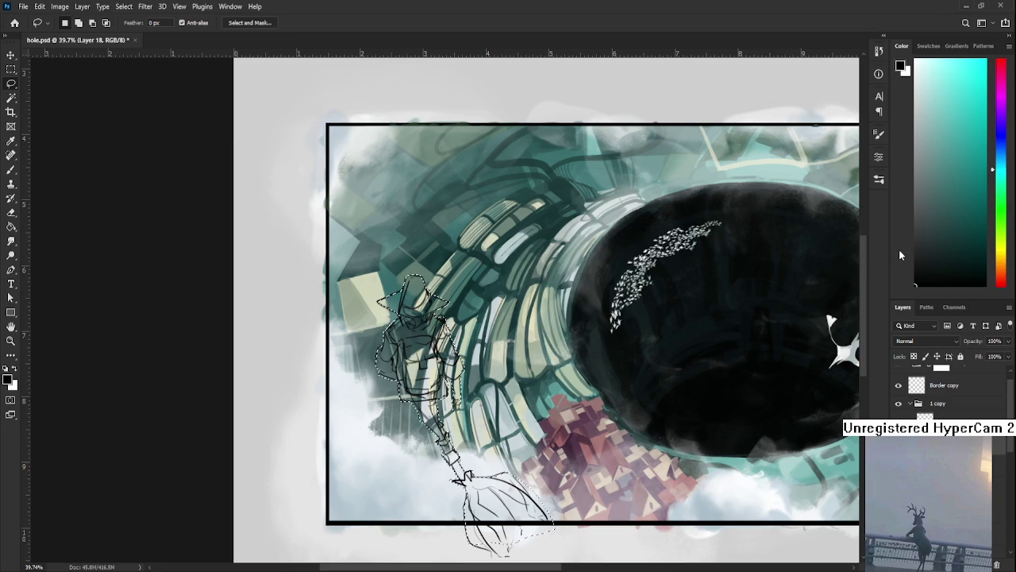
left_click(914, 203)
key("alt+BackSpace")
key("ctrl+d")
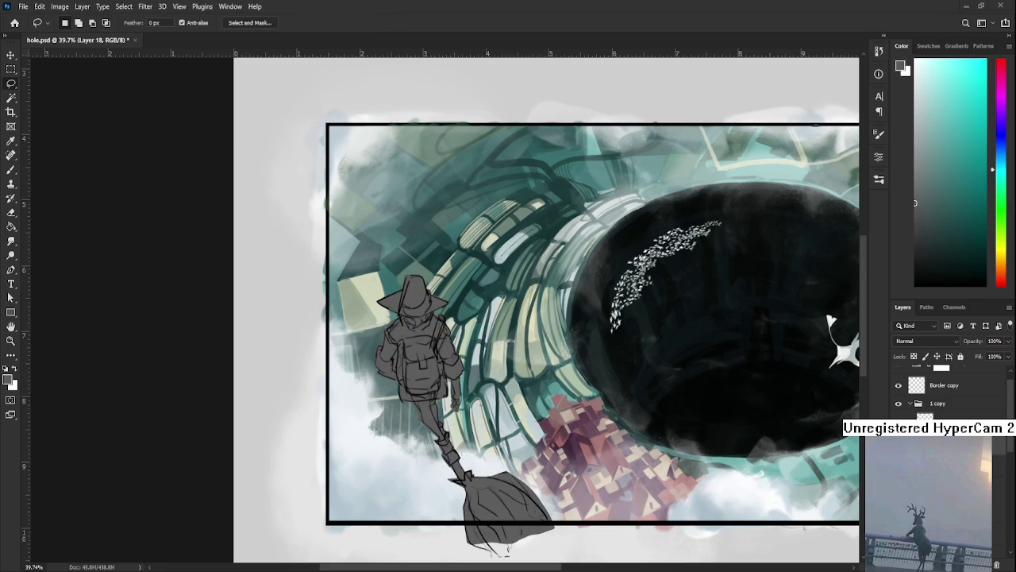